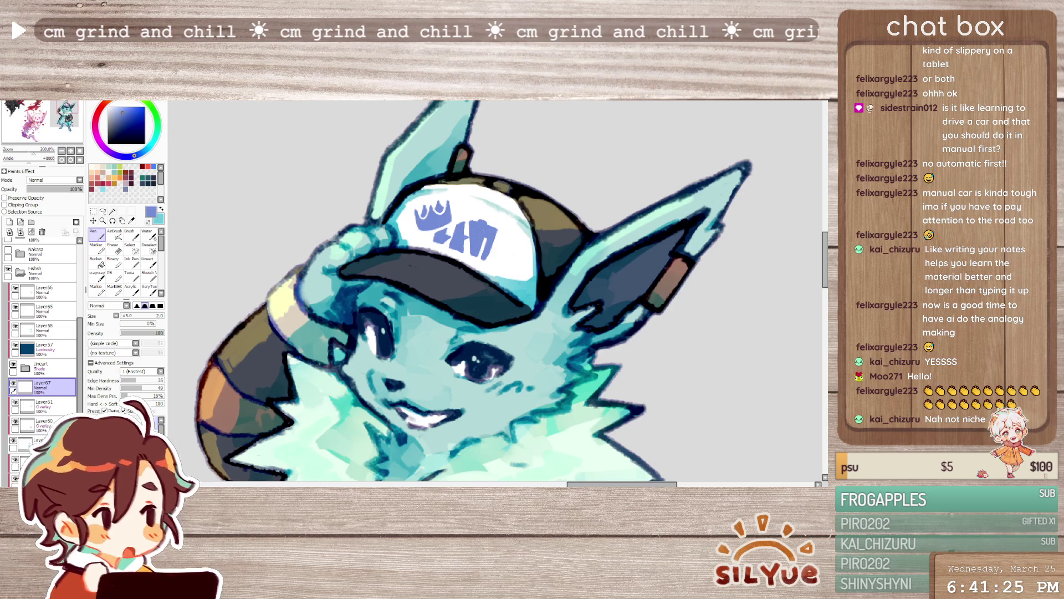
- Zoom out to see the whole teal character, then zoom back in slightly
key("minus")
key("minus")
key("minus")
key("plus")
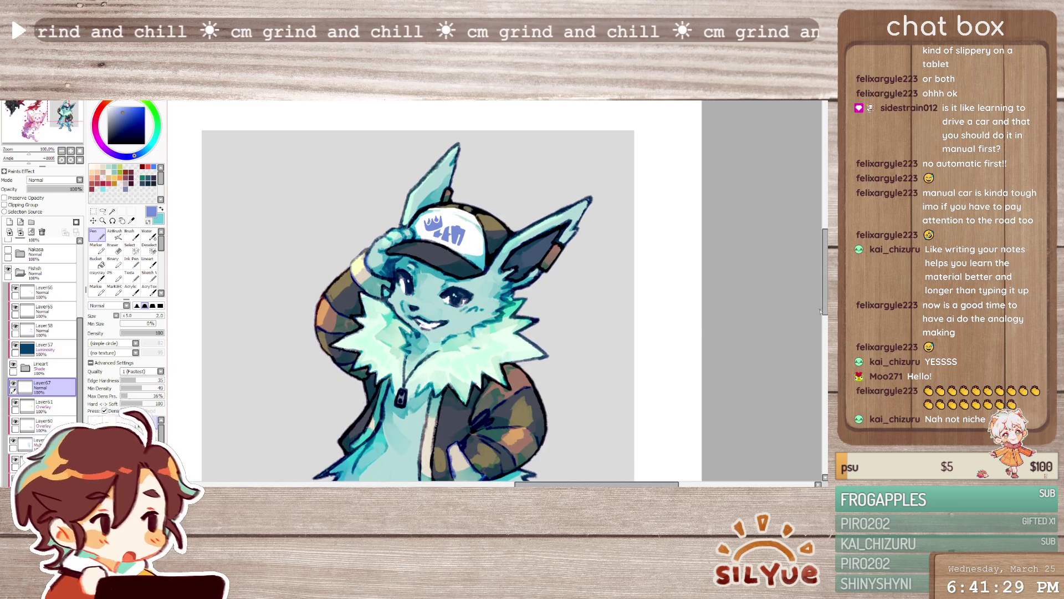
scroll(611, 299, "down", 2)
scroll(610, 299, "right", 1)
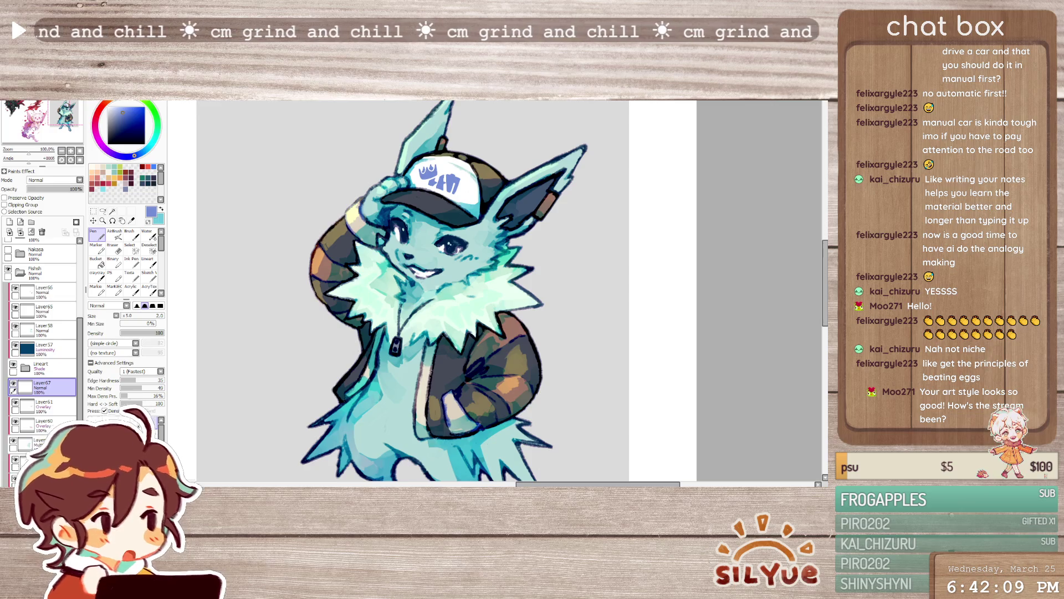
- Pan across to the neighbouring winged artwork and back, then make Layer66 the active layer
left_click_drag(720, 361, 747, 308)
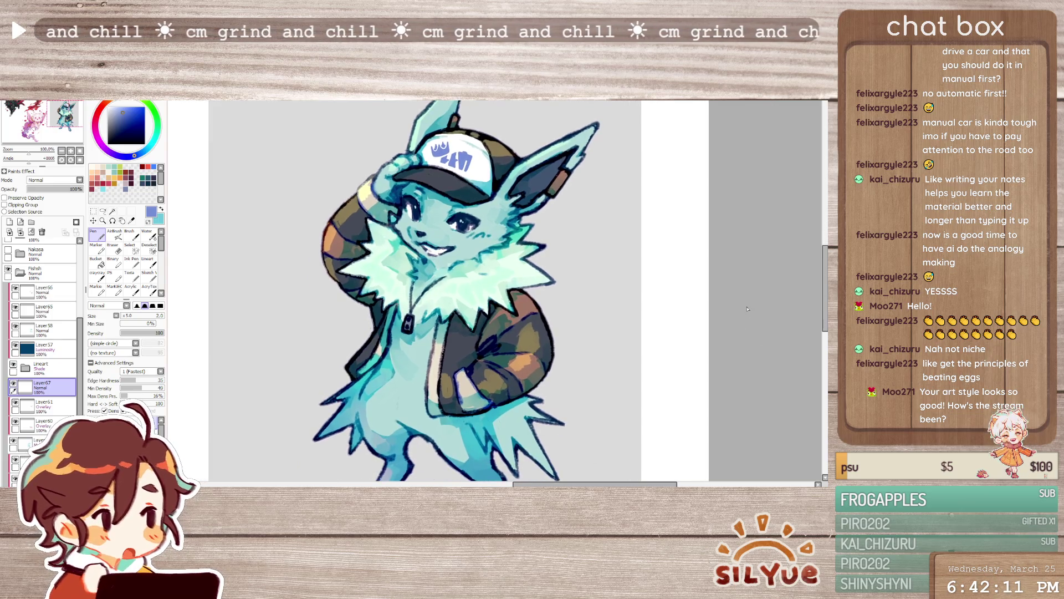
scroll(747, 309, "down", 1)
scroll(682, 299, "down", 1)
scroll(583, 291, "down", 2)
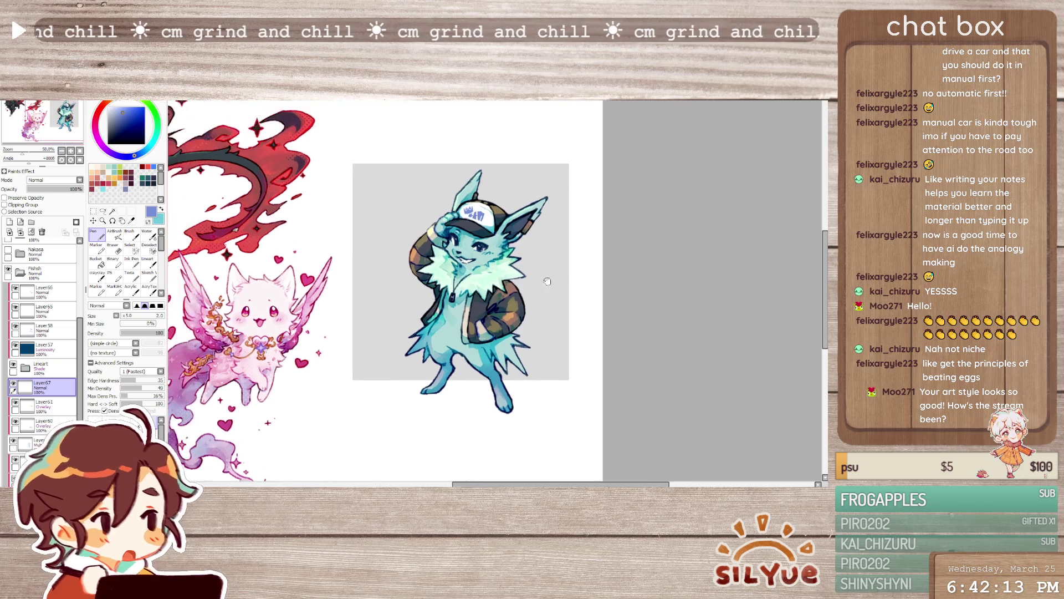
mouse_move(547, 302)
left_mouse_down()
mouse_move(746, 277)
mouse_move(652, 294)
mouse_move(579, 282)
left_mouse_up()
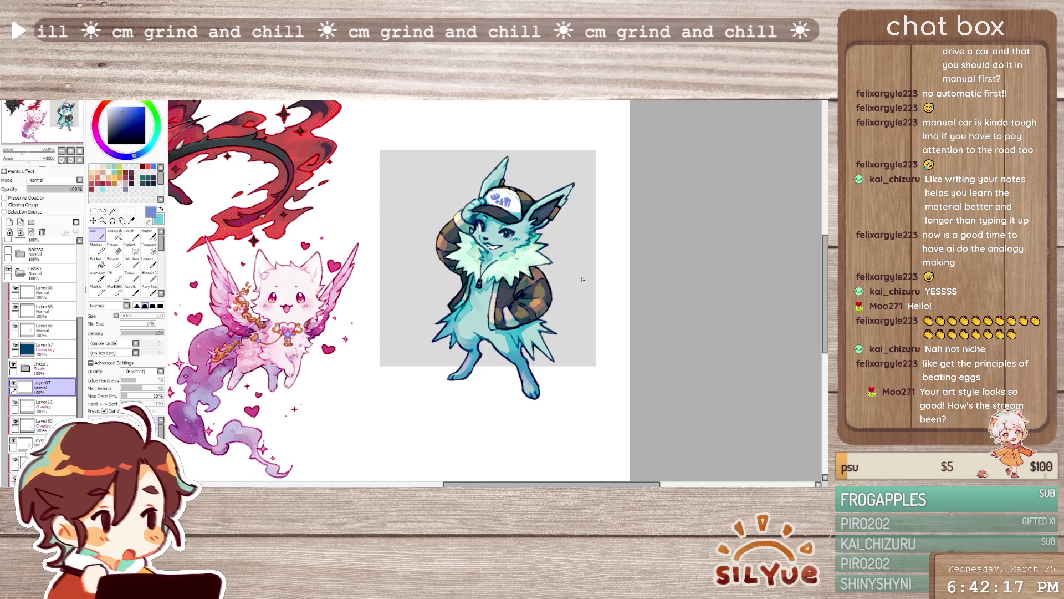
scroll(576, 260, "up", 2)
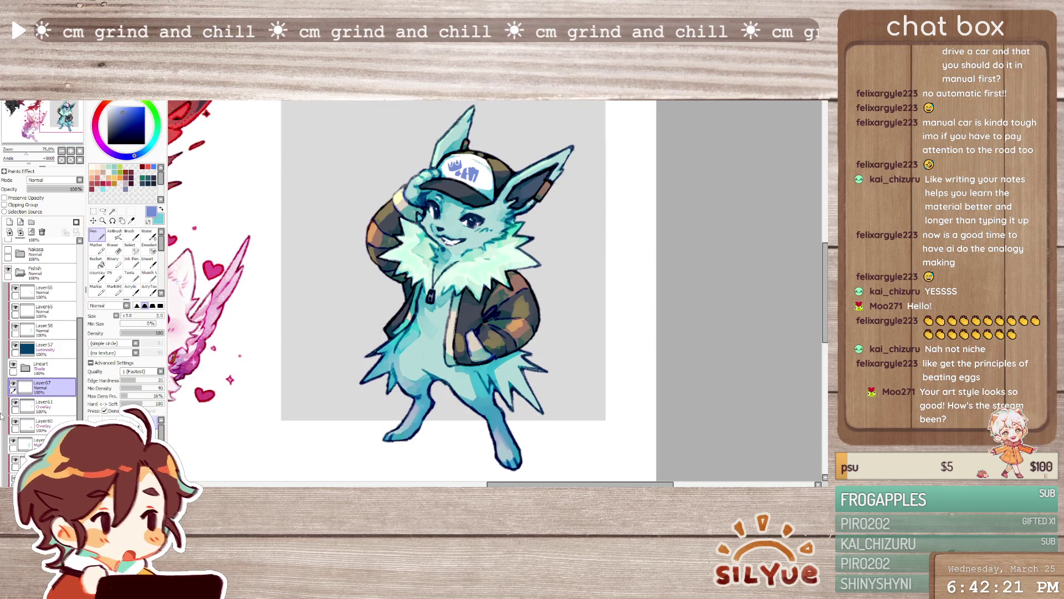
left_click(58, 295)
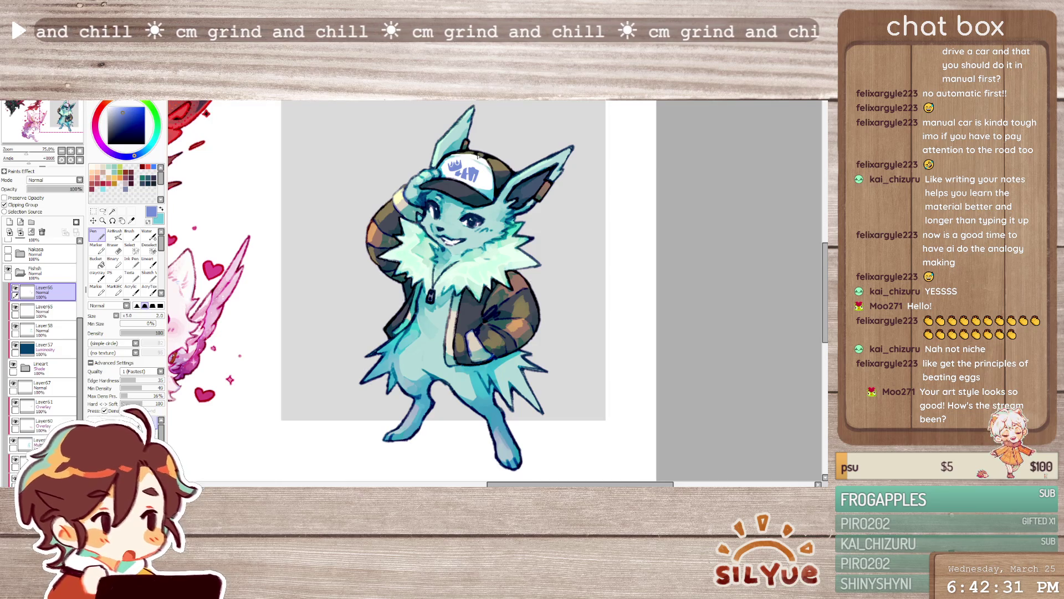
scroll(479, 155, "up", 1)
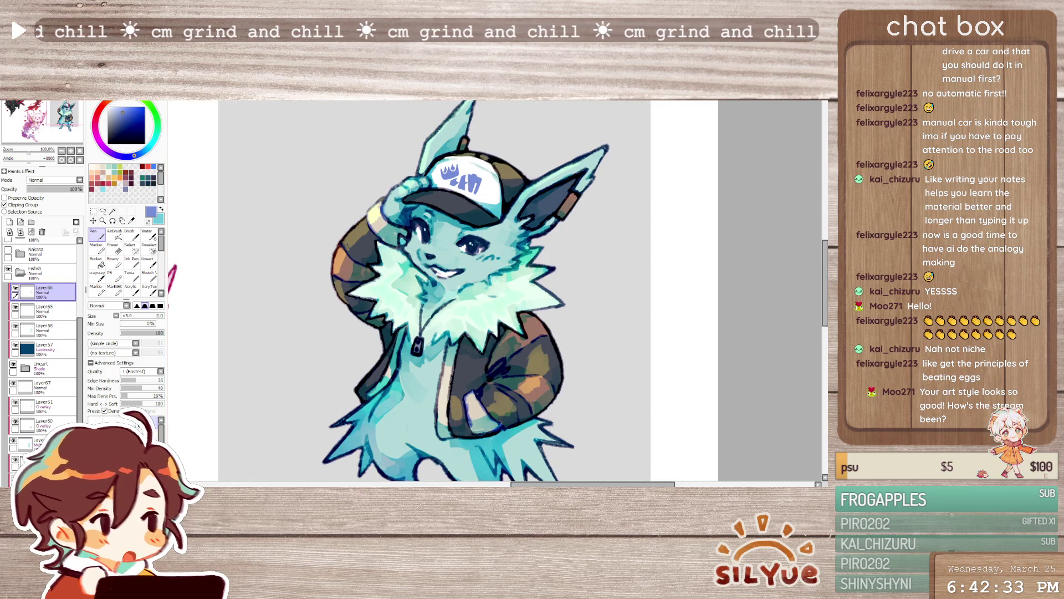
scroll(494, 160, "down", 1)
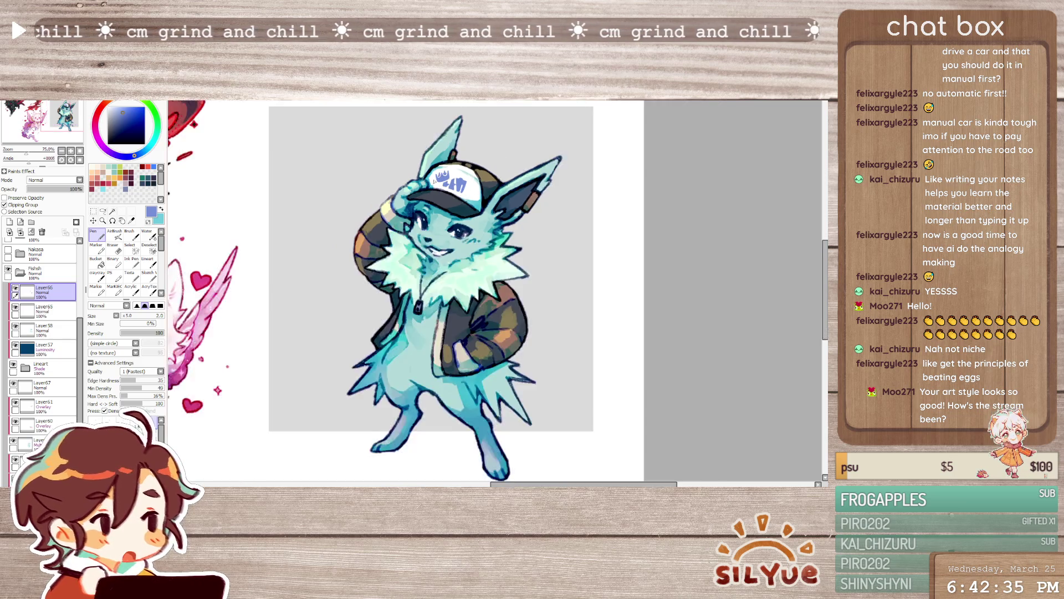
scroll(495, 160, "up", 2)
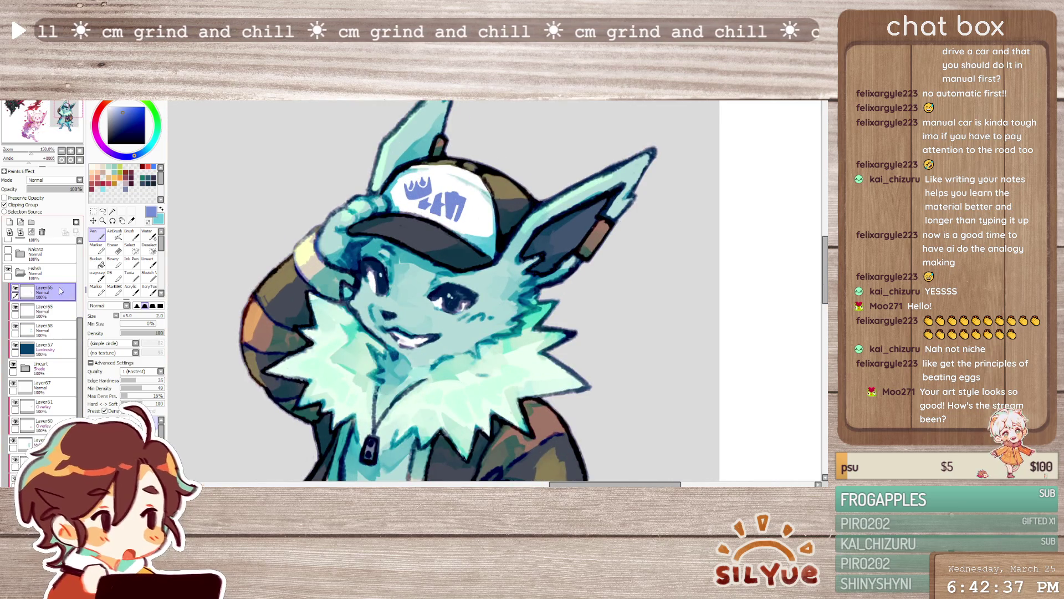
- Lasso-select the cap logo on Layer67 and nudge it slightly left
key("l")
scroll(495, 159, "down", 1)
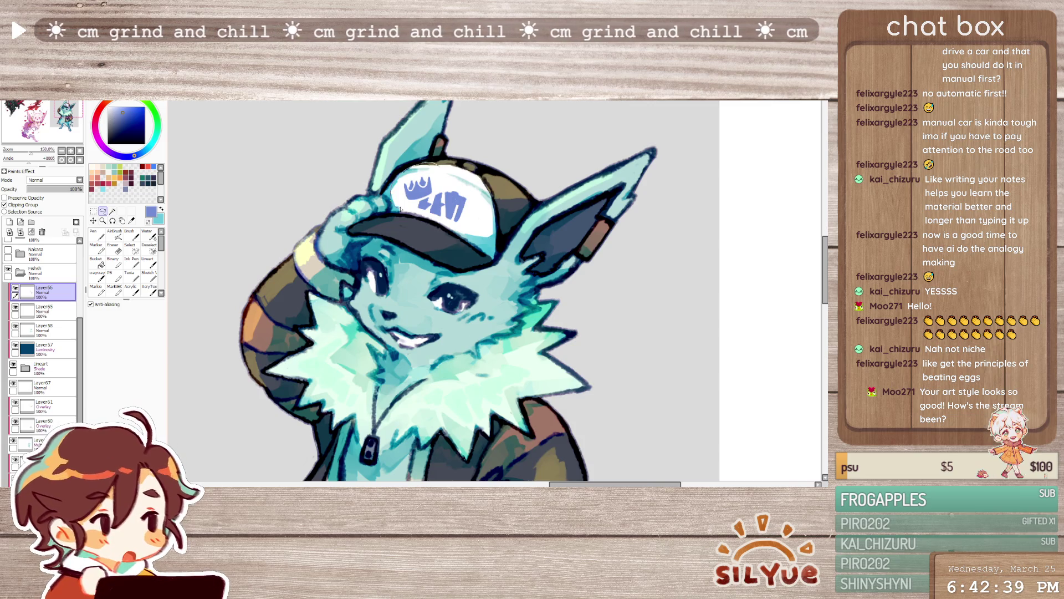
scroll(494, 160, "up", 1)
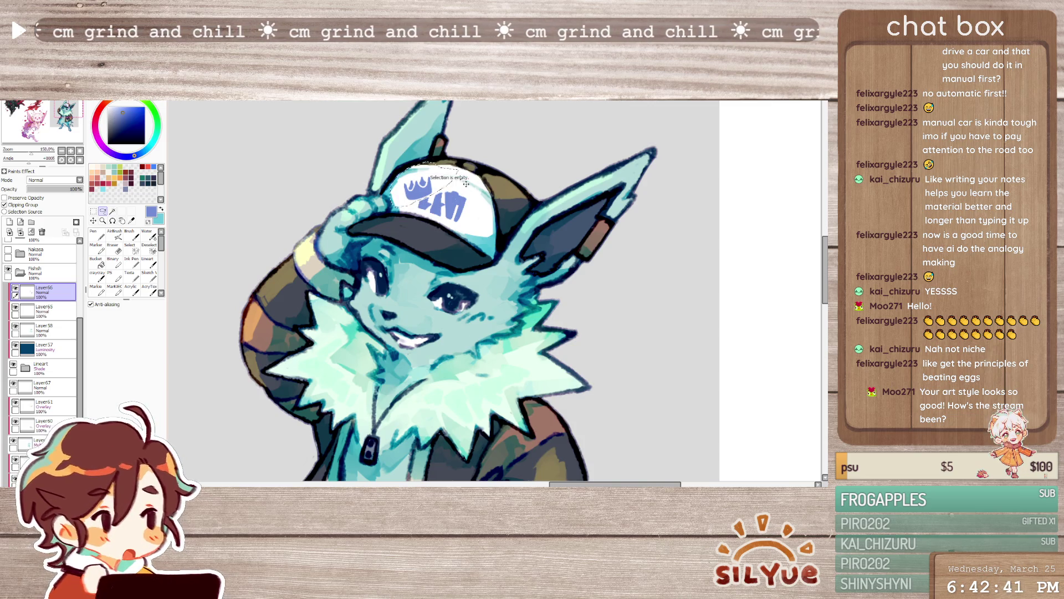
scroll(53, 379, "down", 2)
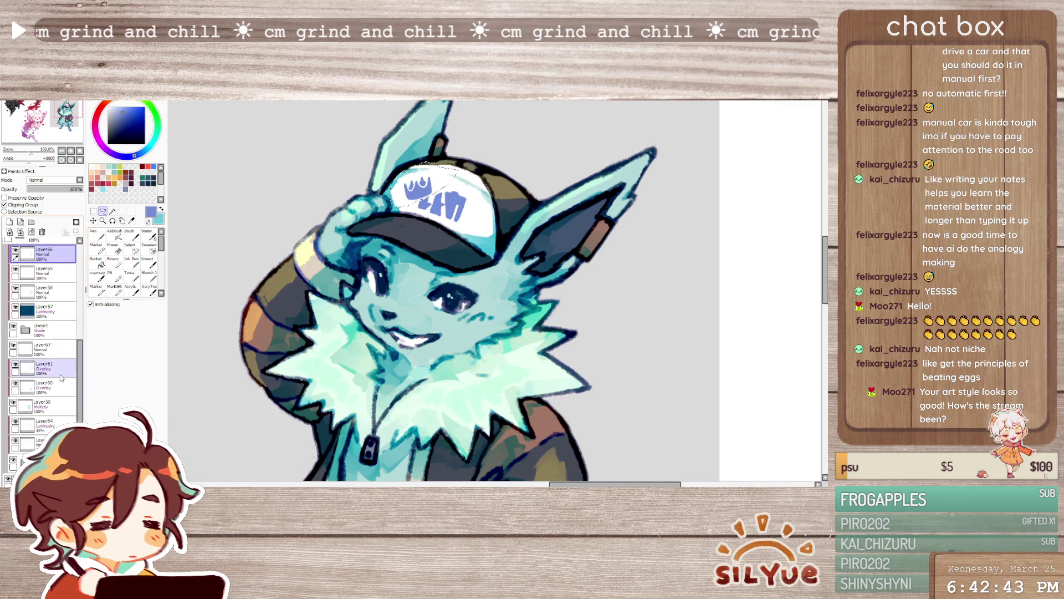
left_click(36, 348)
scroll(460, 187, "down", 1)
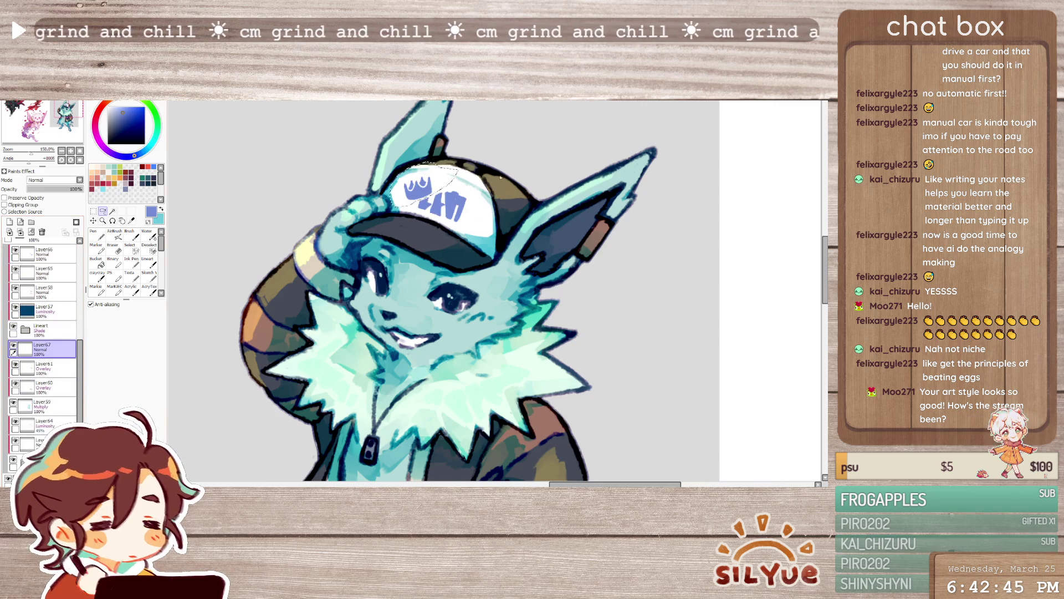
scroll(460, 186, "up", 1)
left_click_drag(460, 187, 387, 212)
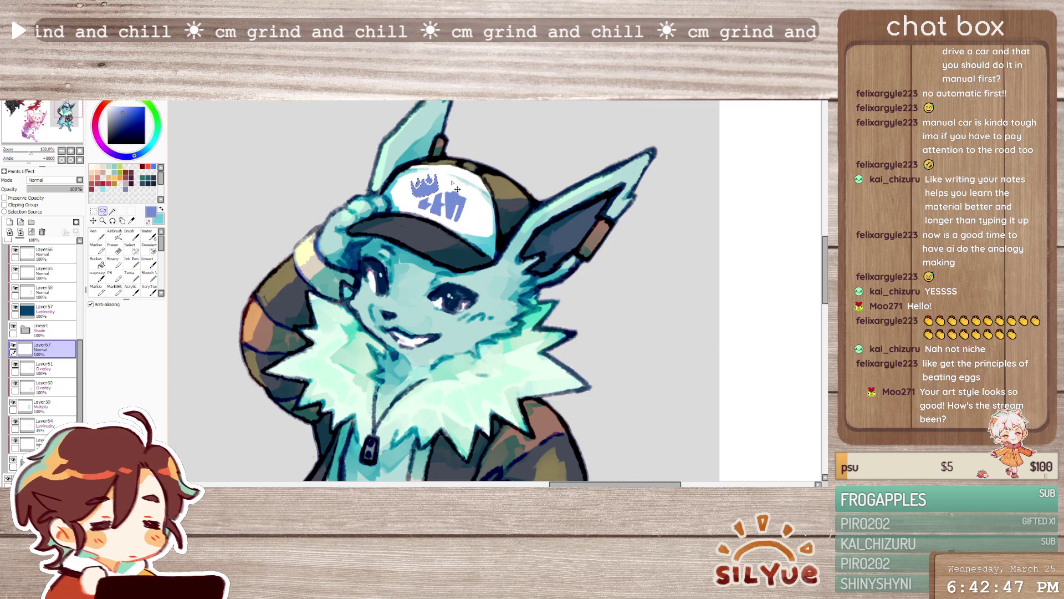
- Transform the cap logo up-left and a little larger, confirm, and deselect it
key("ctrl+t")
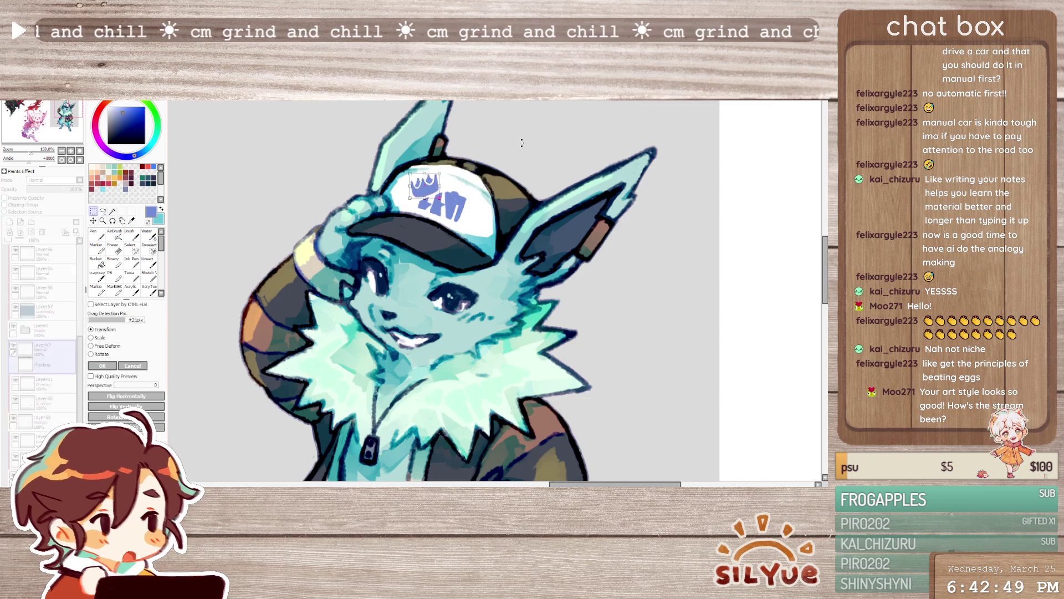
mouse_move(447, 195)
left_mouse_down()
mouse_move(414, 176)
mouse_move(447, 190)
left_mouse_up()
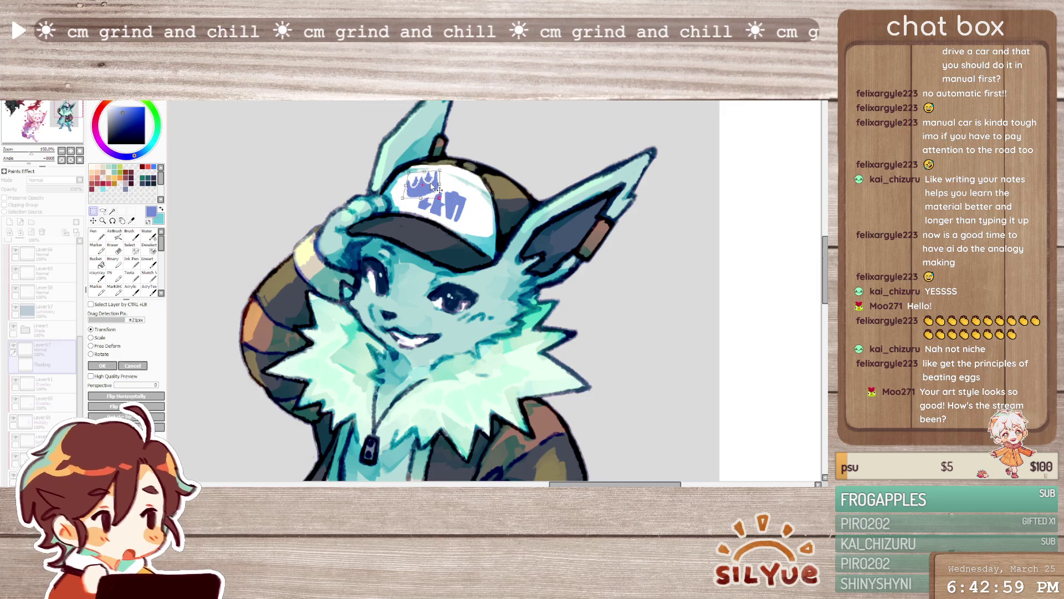
key("Return")
key("ctrl+d")
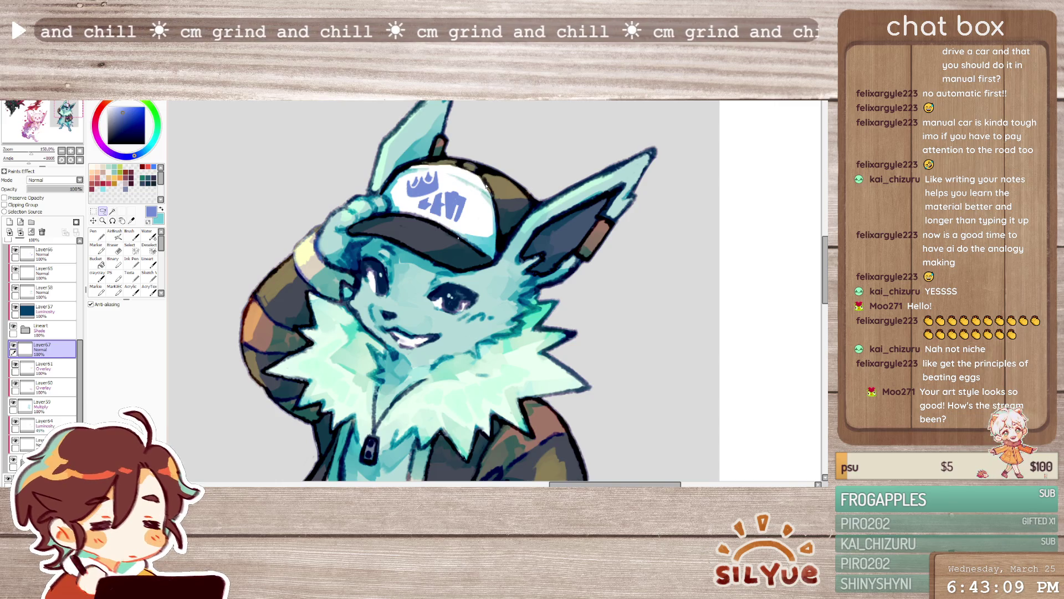
key("Delete")
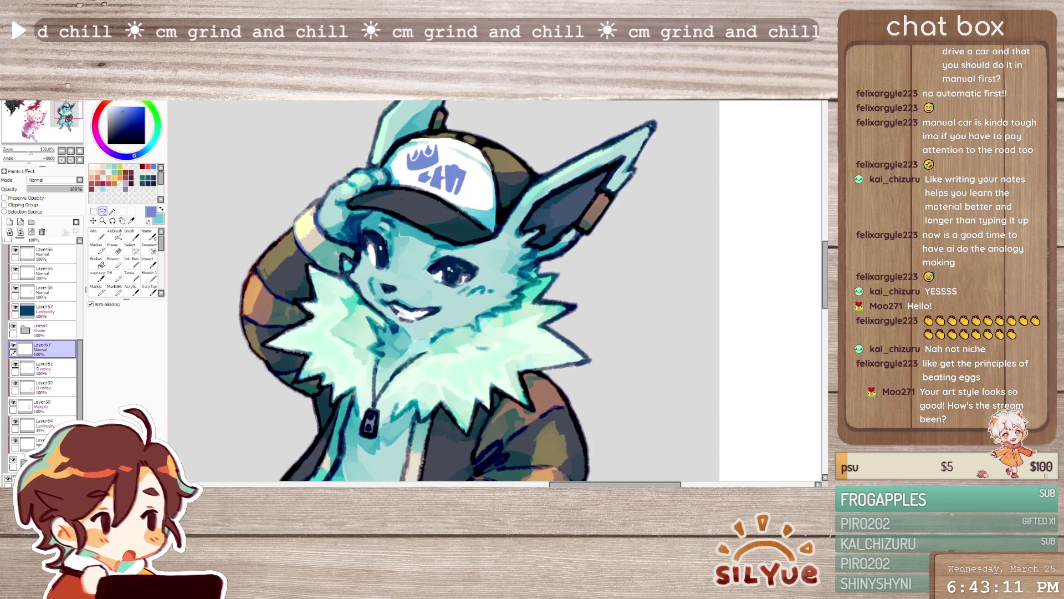
- Check the drawing mirrored while switching to a hard-edged brush at double size, then unmirror
key("h")
scroll(650, 148, "up", 2)
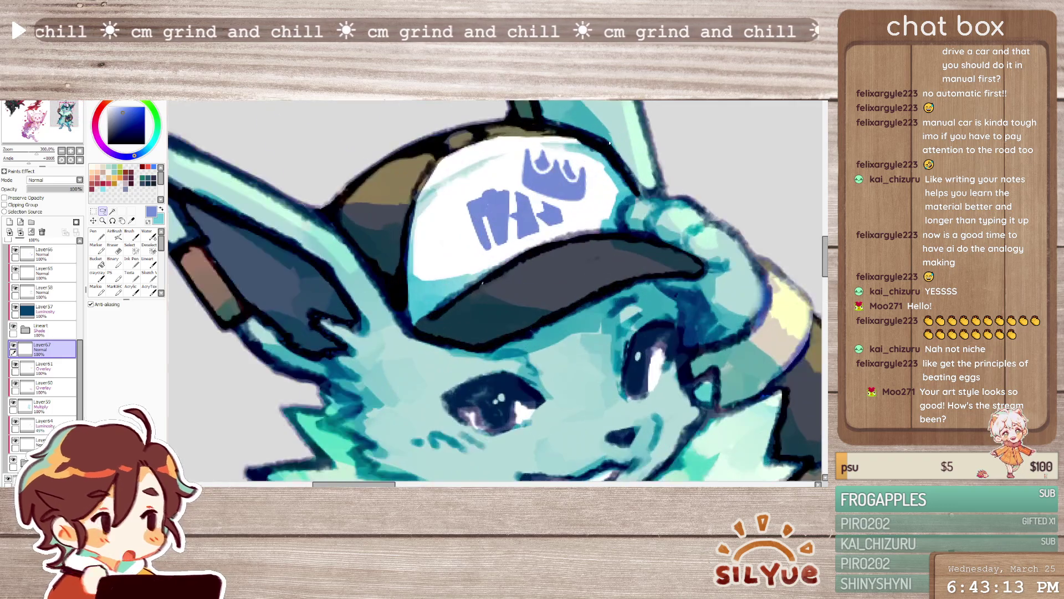
key("b")
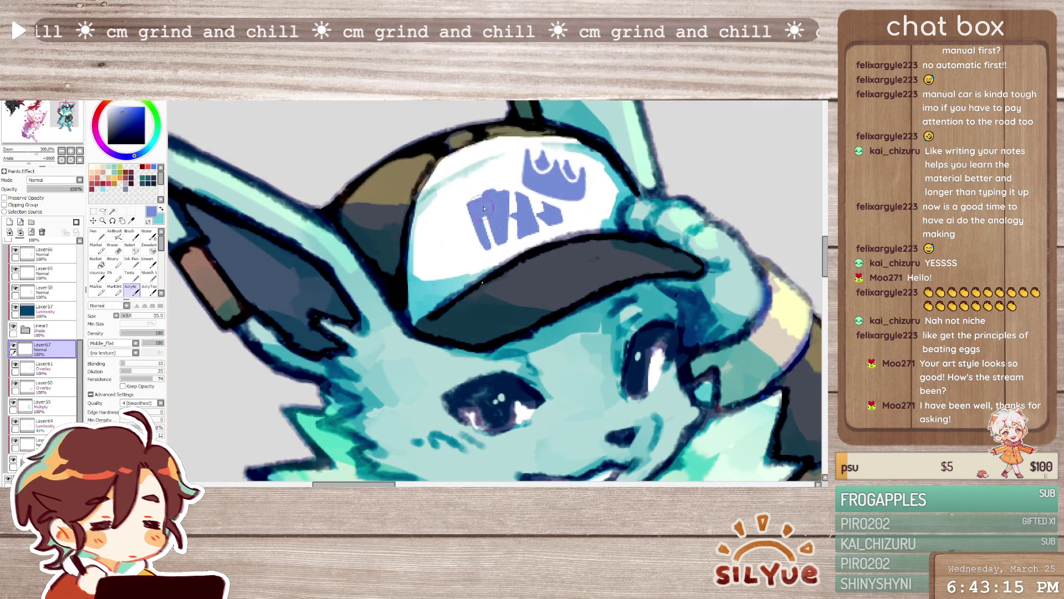
key("n")
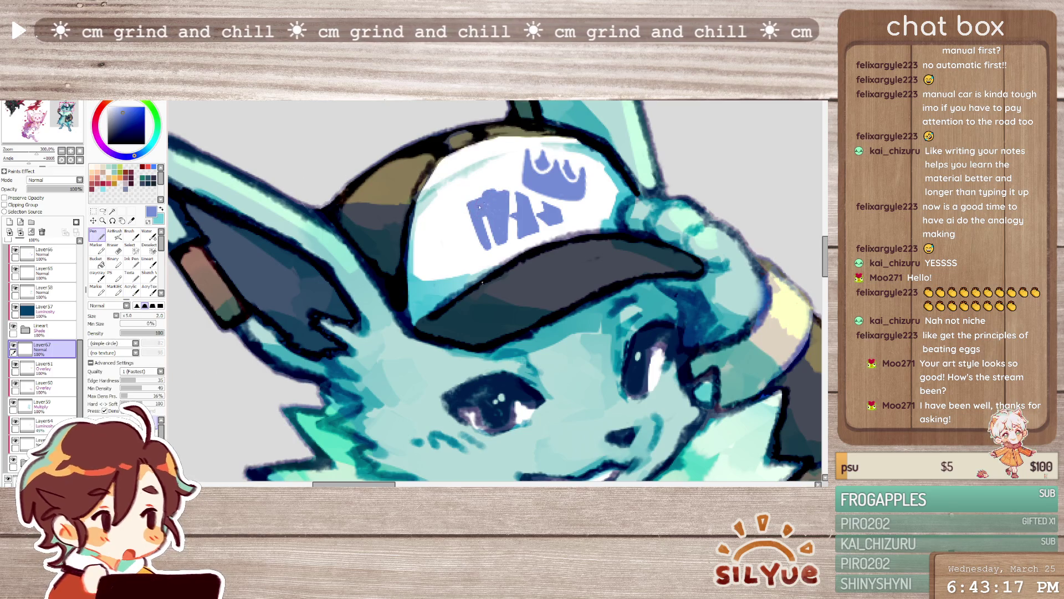
key("bracketright")
key("bracketright")
key("bracketright")
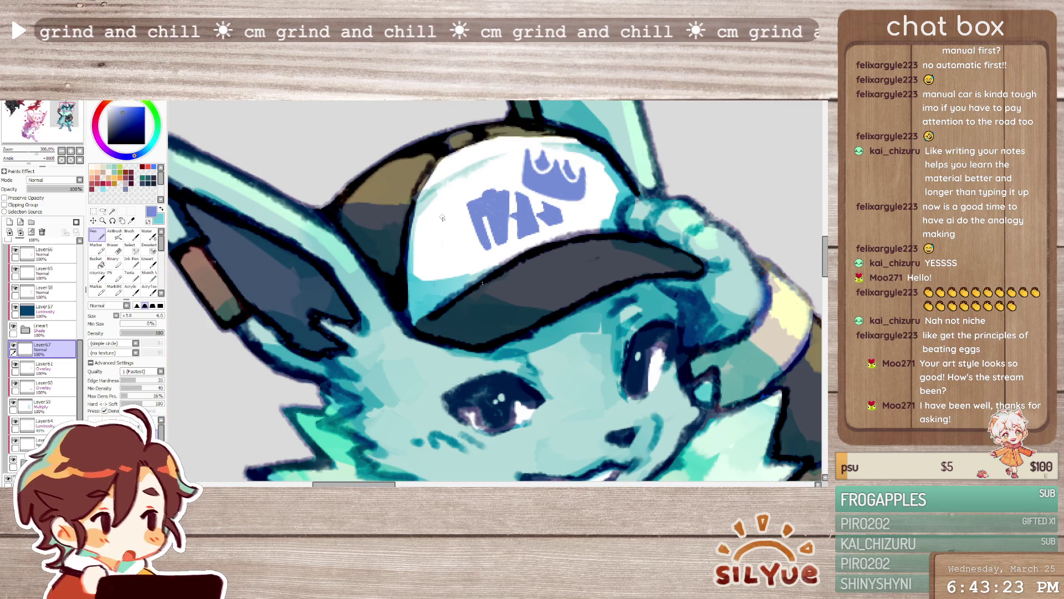
scroll(503, 206, "down", 2)
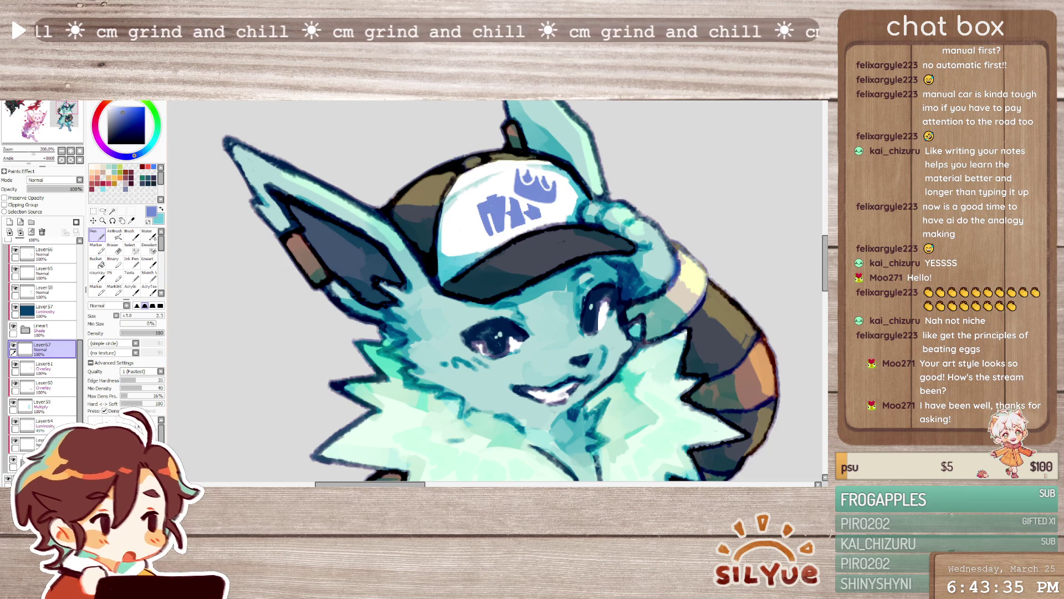
key("h")
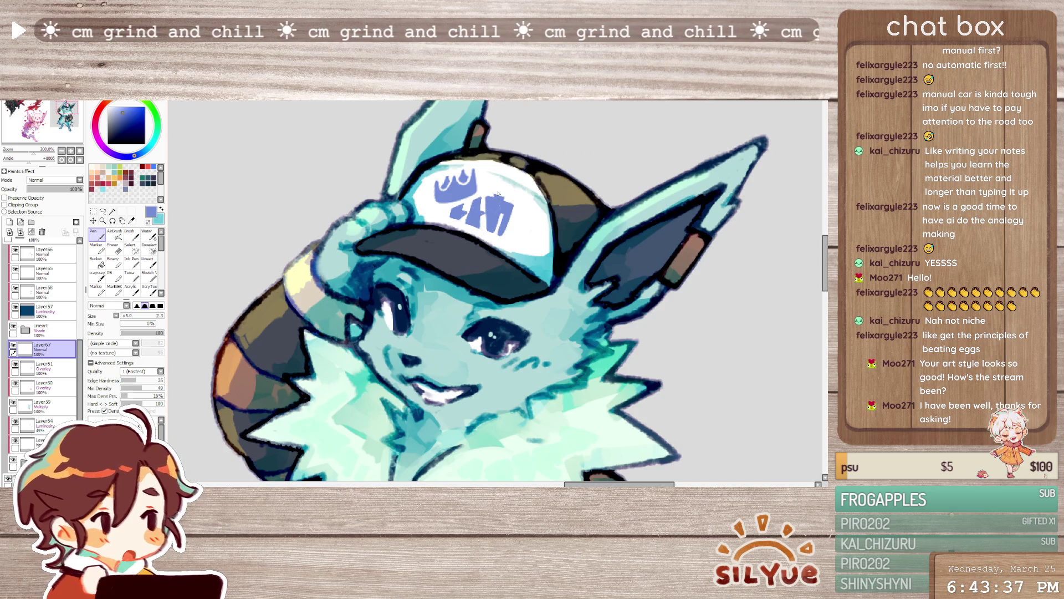
- Settle on the hard-edged pen brush and give it a Noise texture
key("e")
left_click(131, 286)
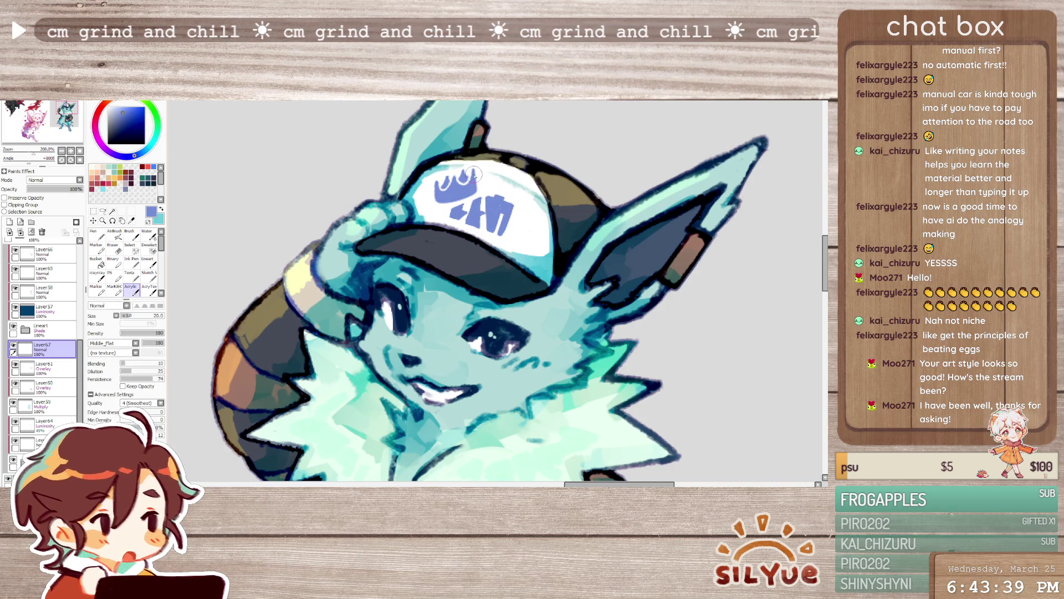
left_click(97, 273)
key("n")
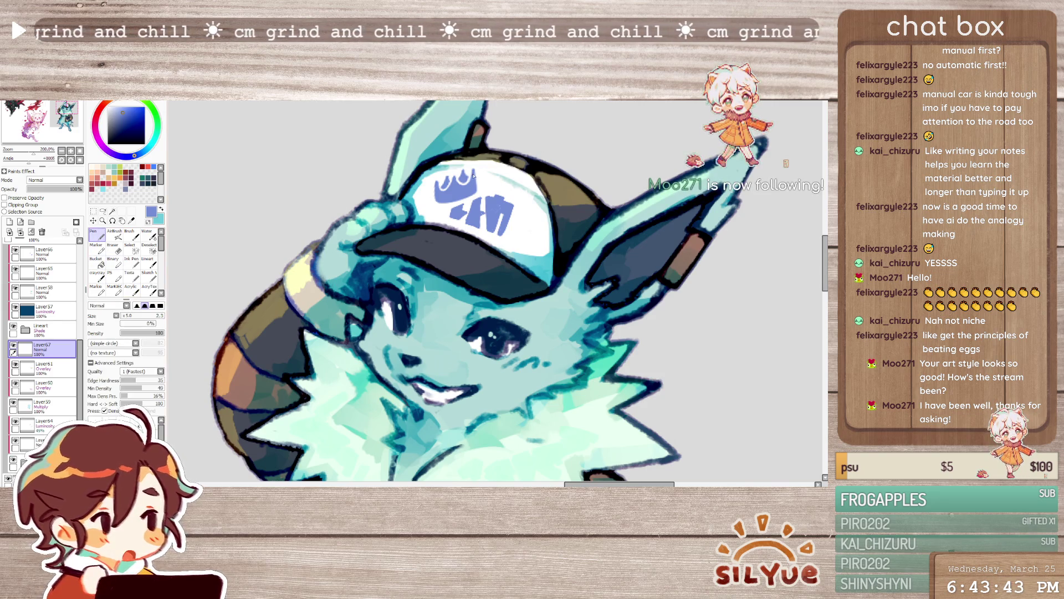
key("v")
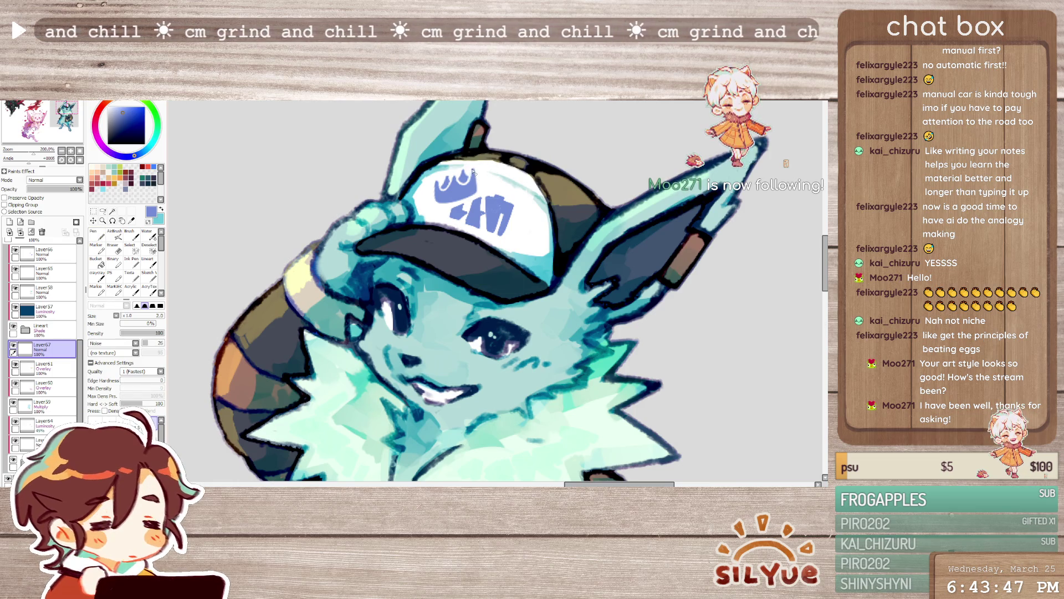
scroll(499, 291, "down", 1)
scroll(499, 291, "down", 3)
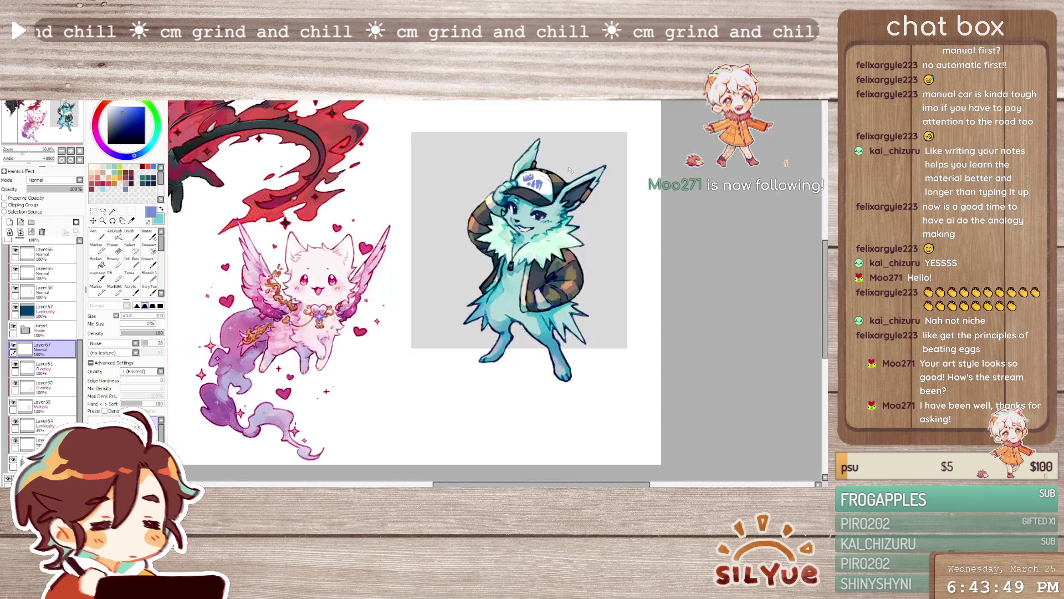
scroll(499, 291, "up", 3)
scroll(498, 292, "down", 1)
scroll(528, 181, "up", 1)
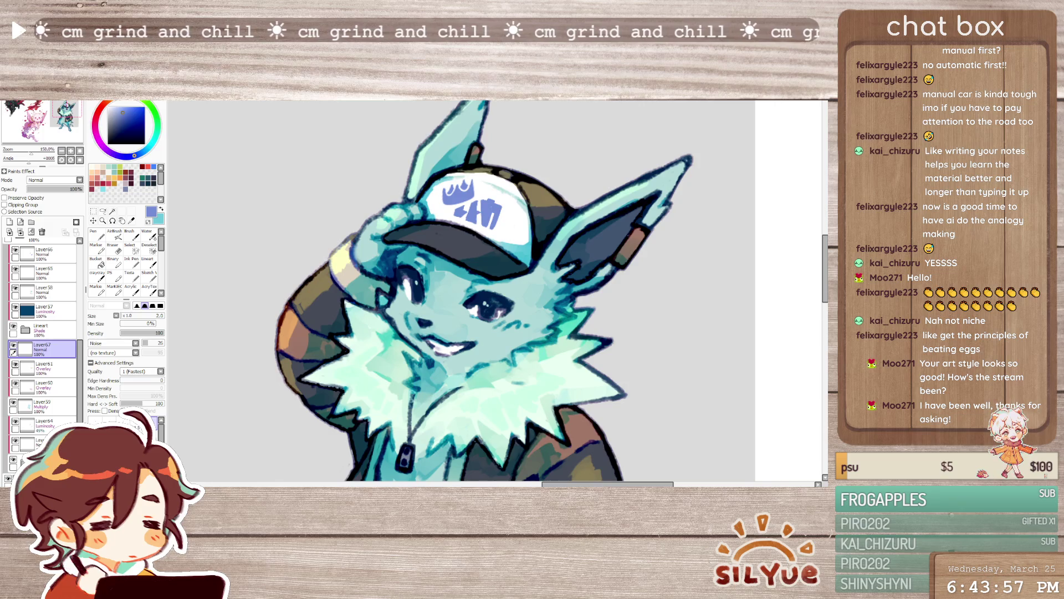
scroll(41, 349, "up", 2)
- Create a new empty layer, Layer68, inside the Fishsh folder
left_click(37, 317)
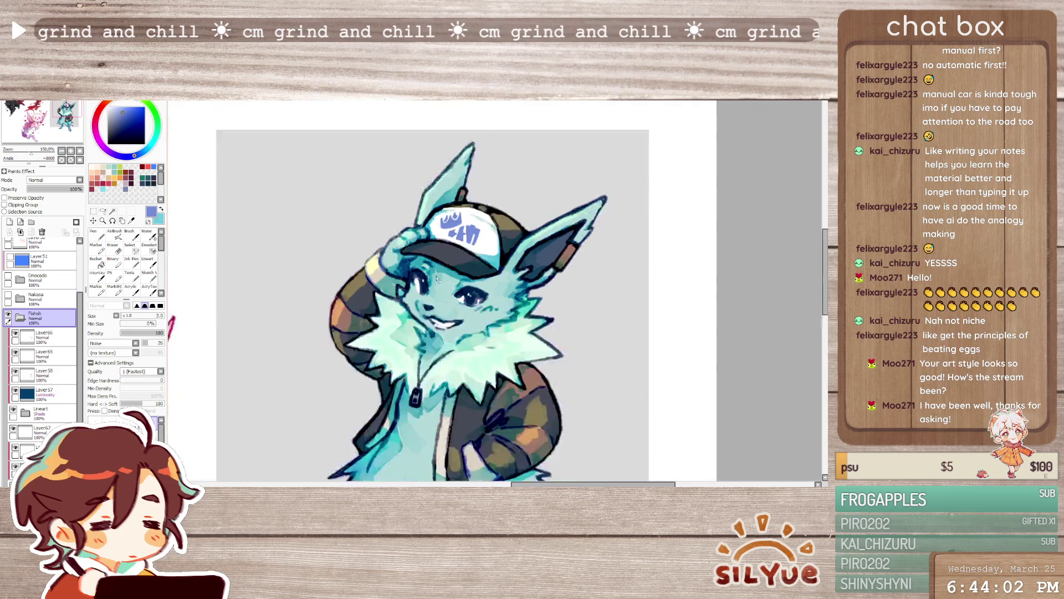
key("minus")
key("ctrl+shift+n")
- Move Layer68 above the Fishsh folder and position the Torrent reference sheet beside the character
left_click_drag(41, 334, 42, 315)
key("minus")
left_click_drag(251, 237, 595, 363)
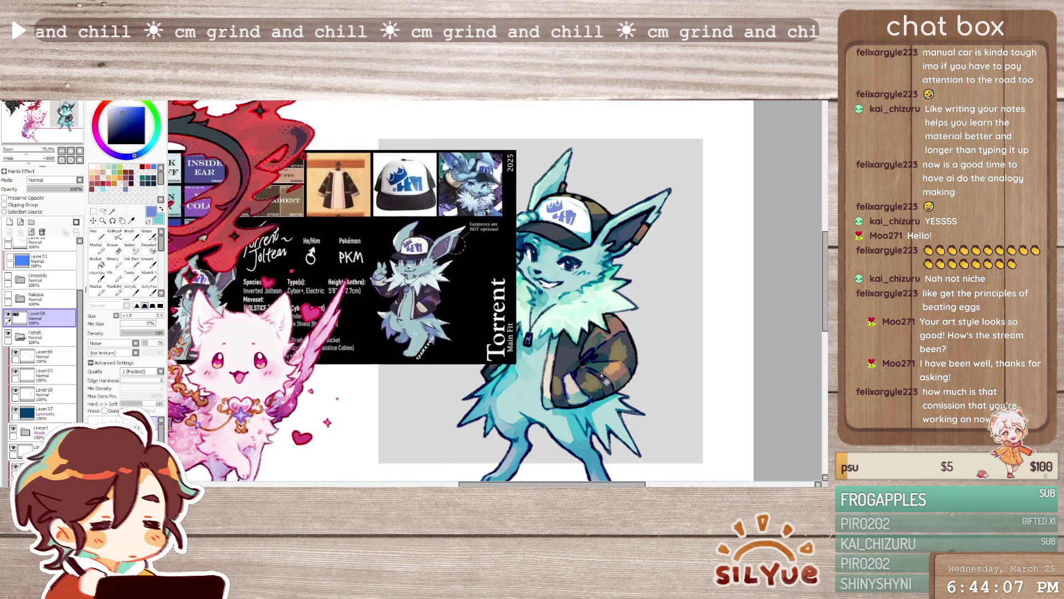
key("plus")
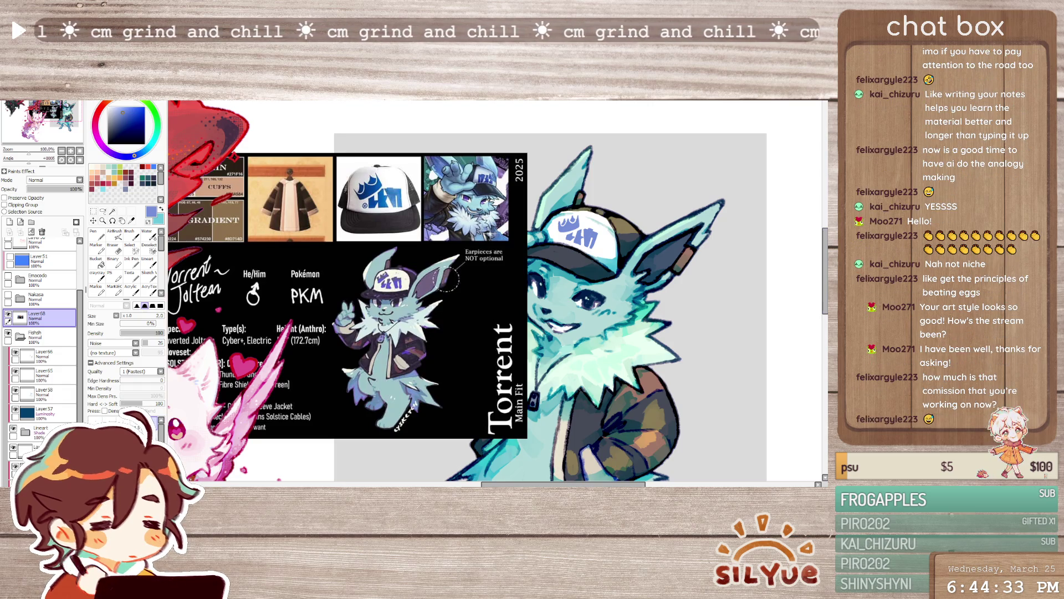
scroll(500, 291, "down", 3)
scroll(499, 291, "up", 2)
scroll(499, 291, "down", 1)
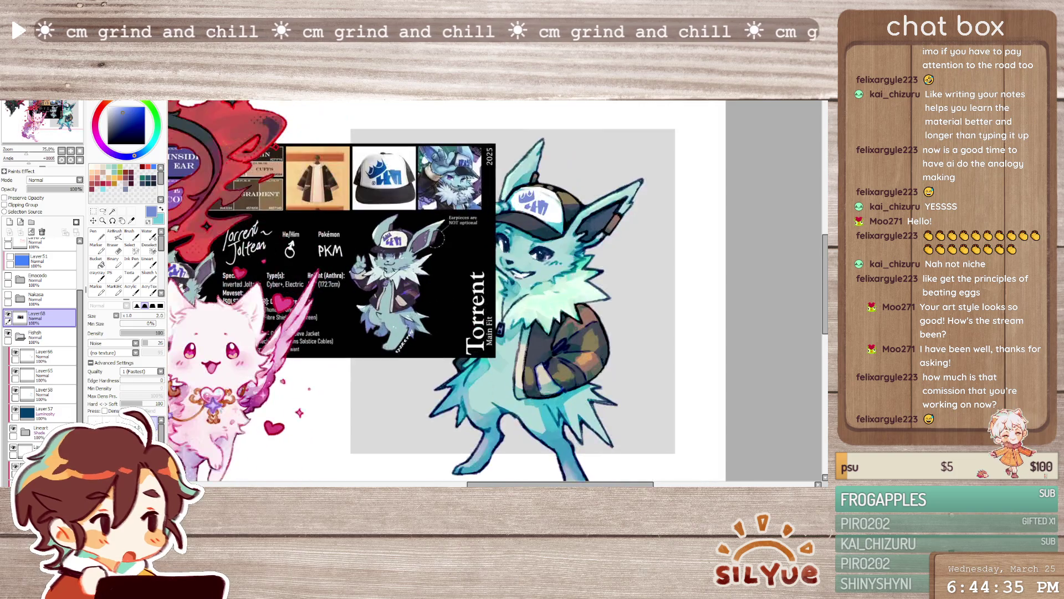
scroll(500, 291, "down", 1)
scroll(499, 292, "down", 1)
scroll(499, 291, "down", 1)
scroll(390, 200, "up", 1)
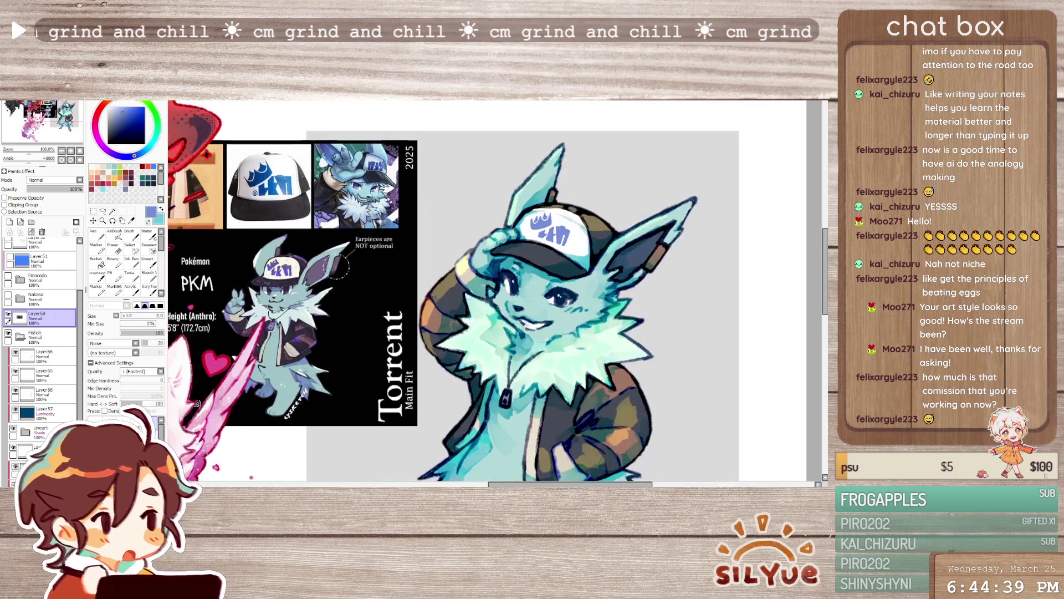
scroll(389, 200, "up", 1)
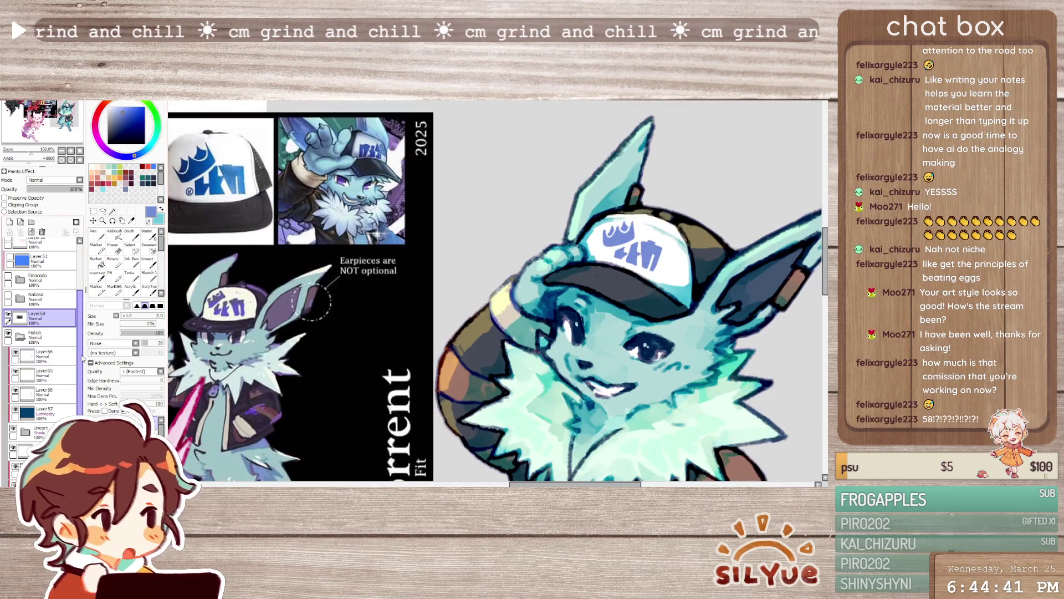
scroll(42, 349, "down", 1)
scroll(42, 349, "down", 1)
scroll(78, 403, "down", 1)
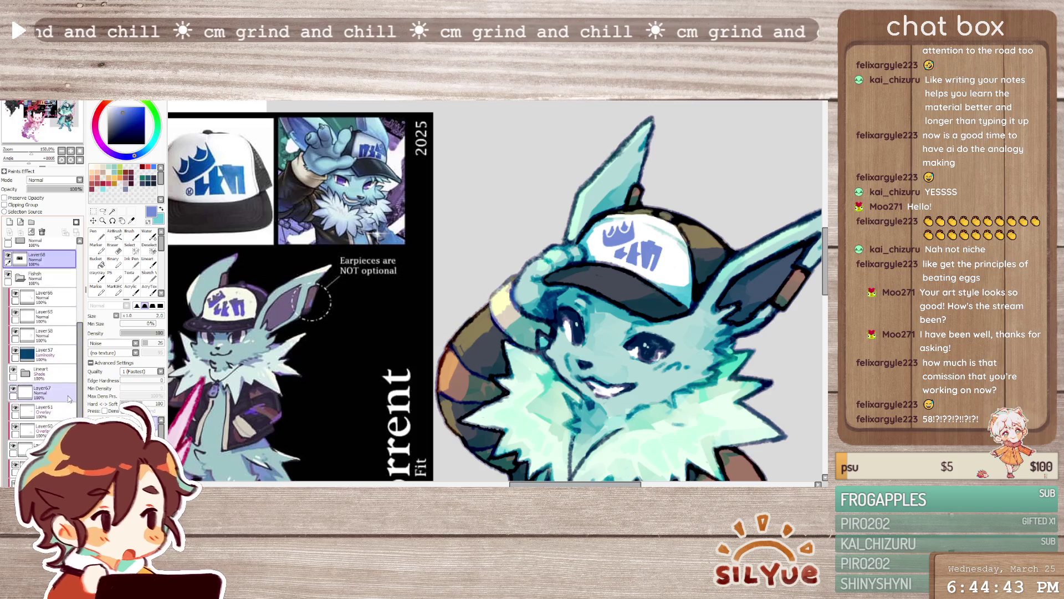
- Return to painting on Layer67 with the hard pen brush
left_click(51, 393)
left_click(131, 287)
left_click(94, 235)
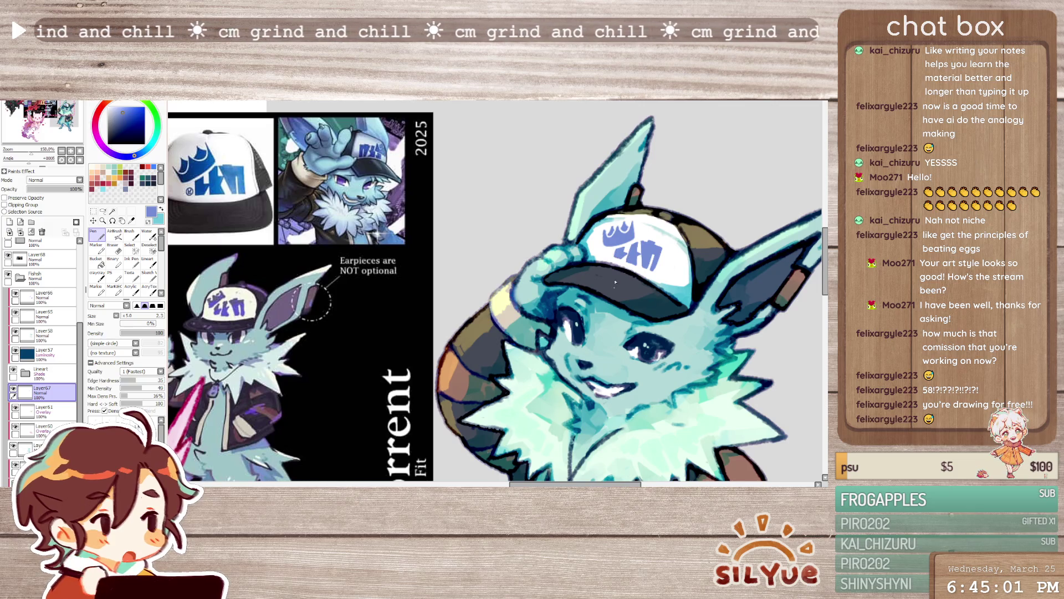
- Try the blending brush on the face a couple of times, returning to the noise-textured hard pen
key("n")
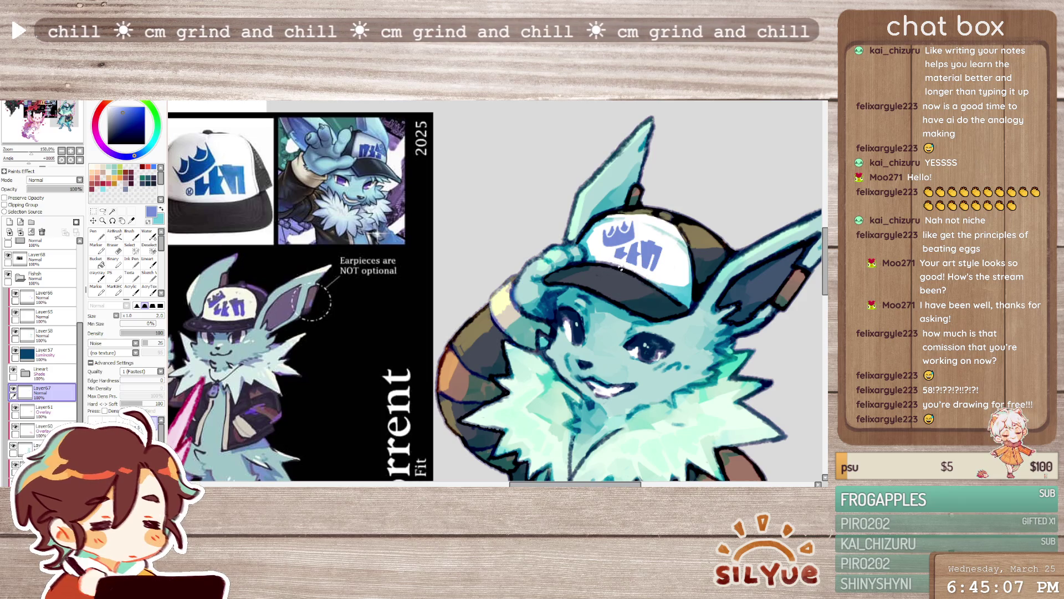
left_click(130, 287)
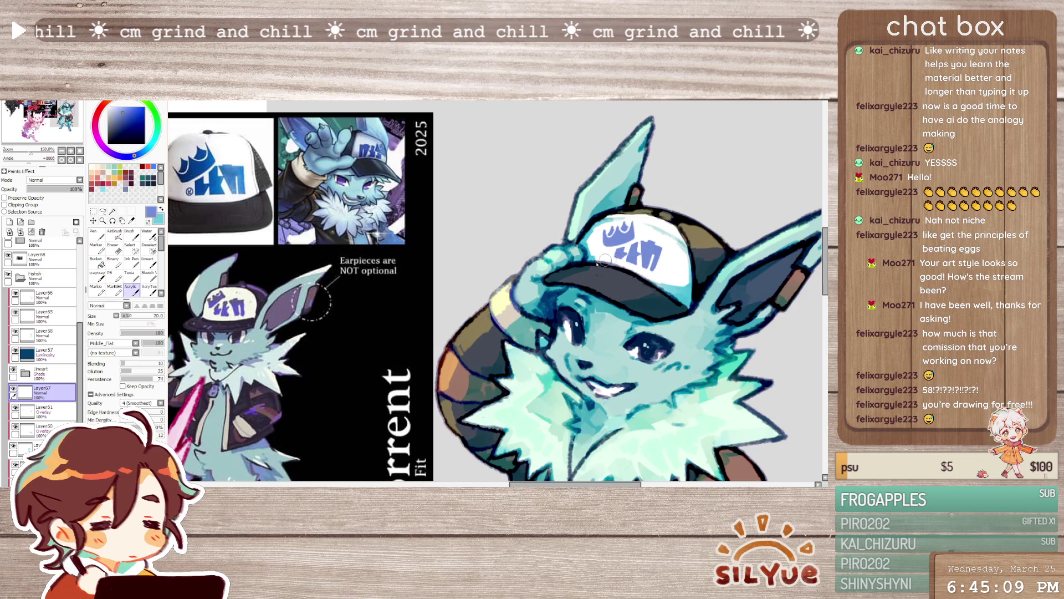
left_click(94, 231)
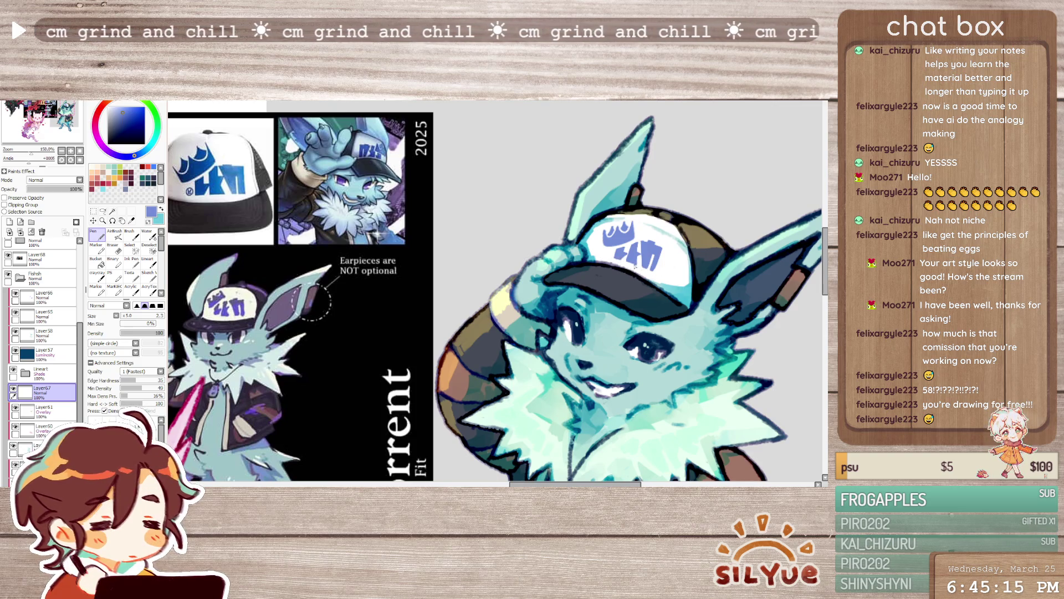
left_click(131, 284)
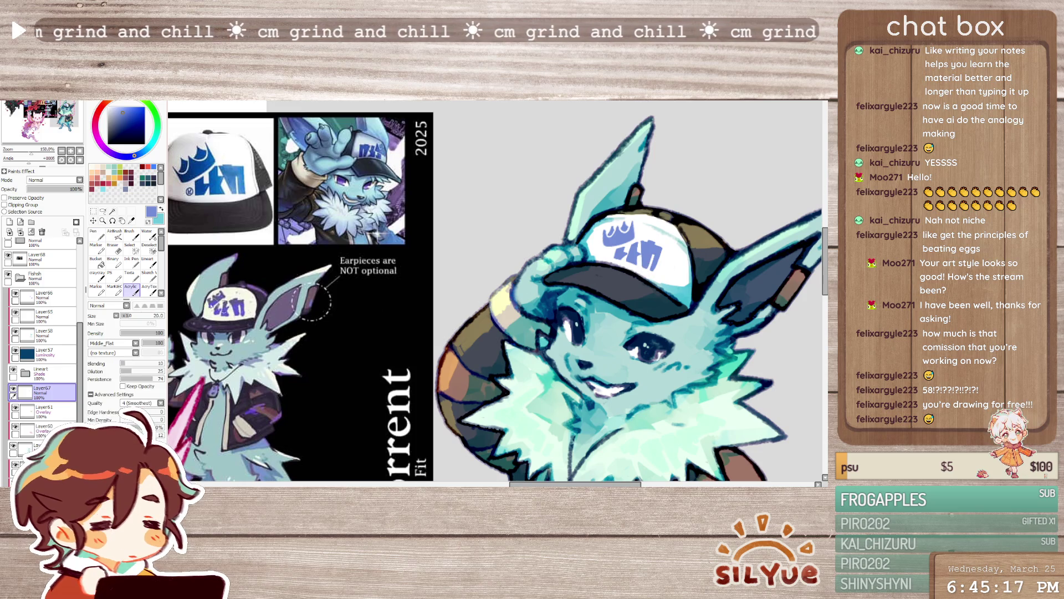
key("n")
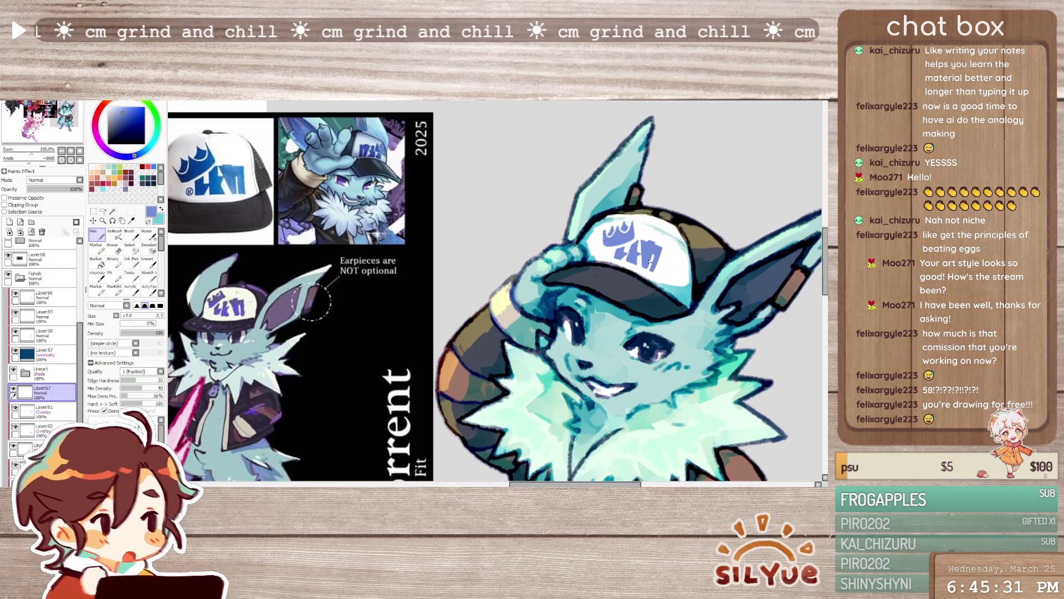
scroll(498, 294, "down", 3)
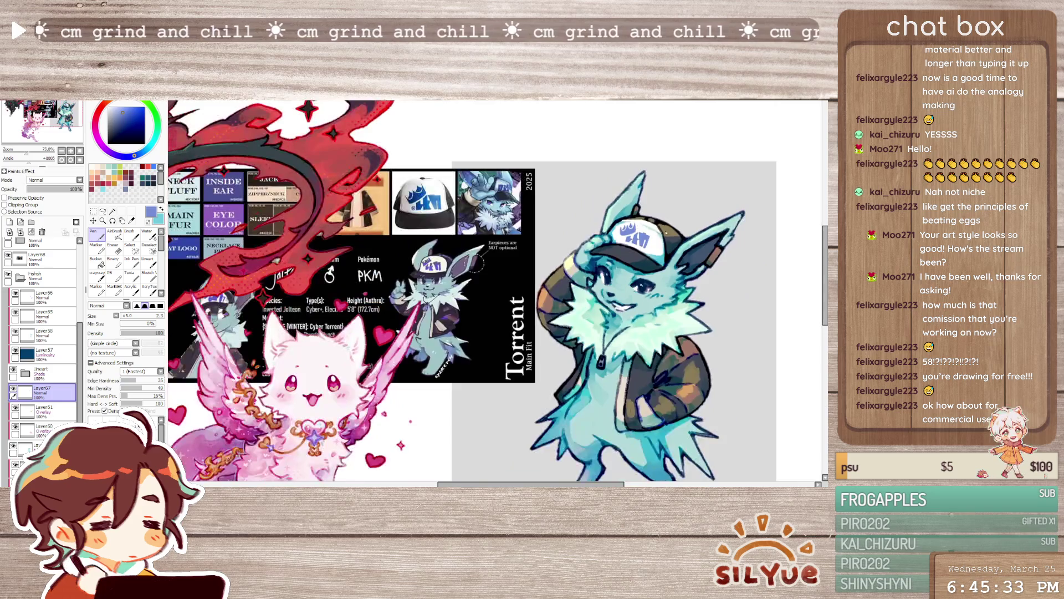
scroll(497, 294, "up", 1)
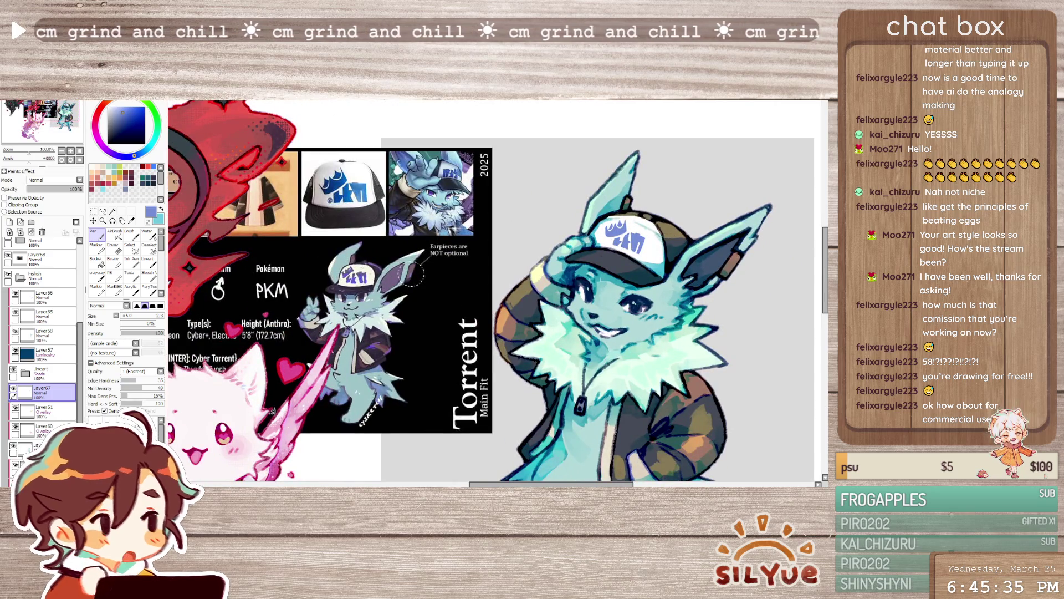
- Check the face mirrored, pick the Selection tool, unmirror and centre the face in view
key("h")
scroll(341, 193, "up", 2)
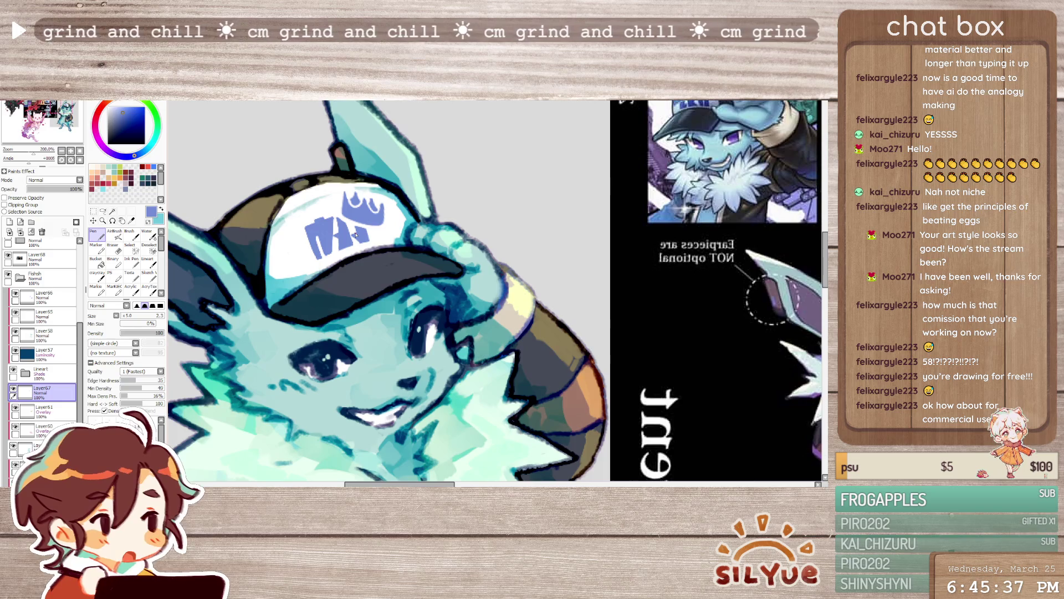
left_click(103, 212)
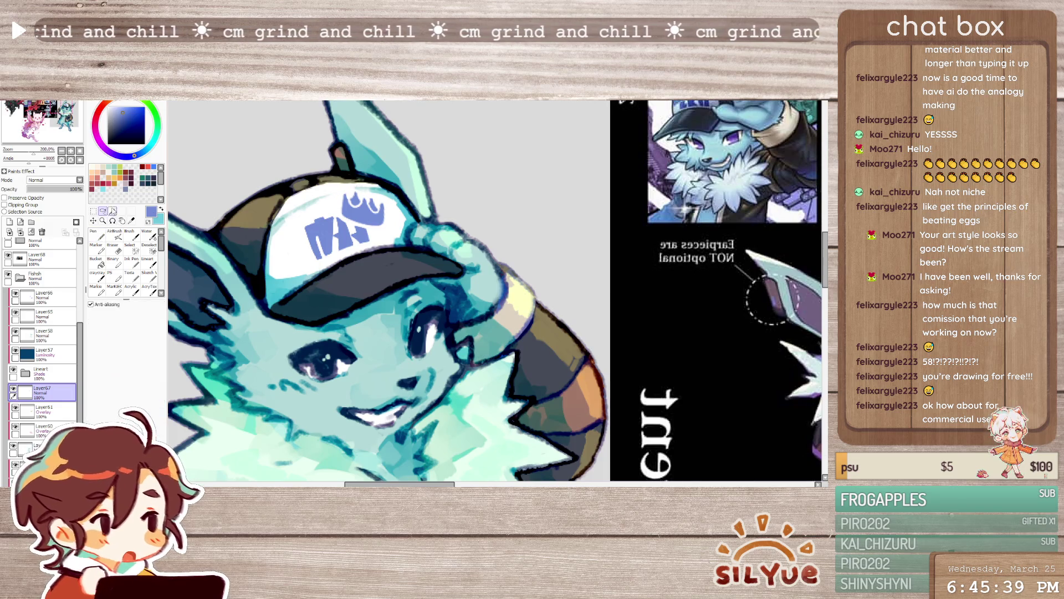
key("h")
left_click_drag(633, 171, 511, 183)
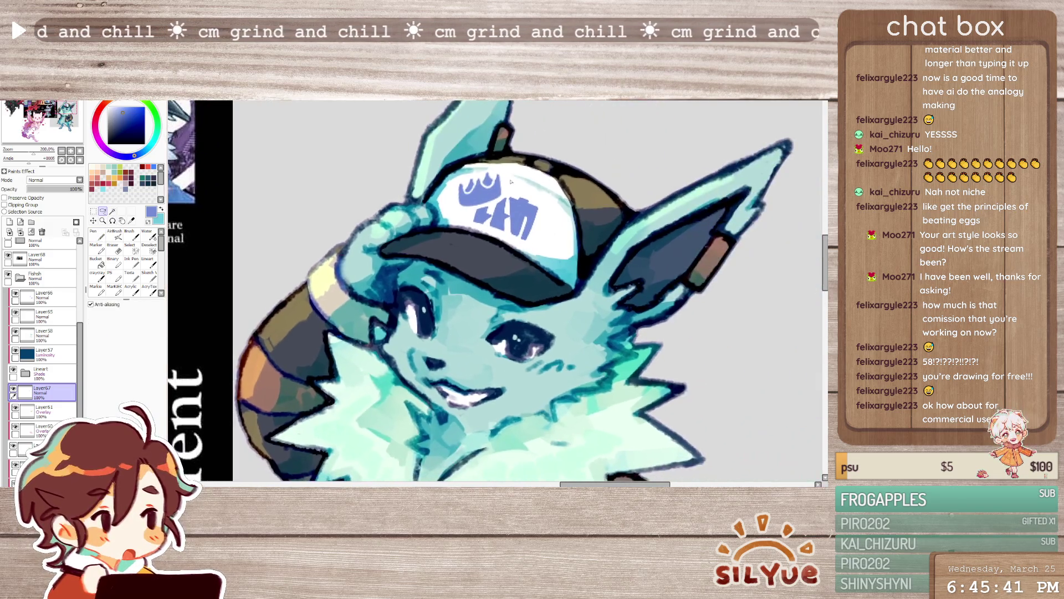
- Reshape the blue cap logo from its lower and upper corners and apply the transform
key("ctrl+t")
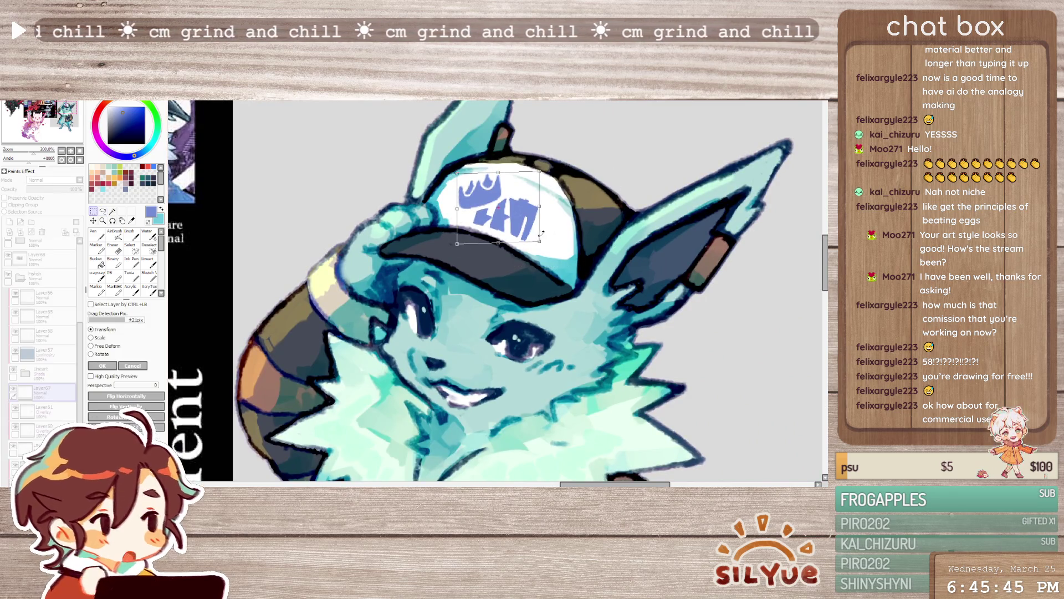
left_click_drag(540, 244, 542, 246)
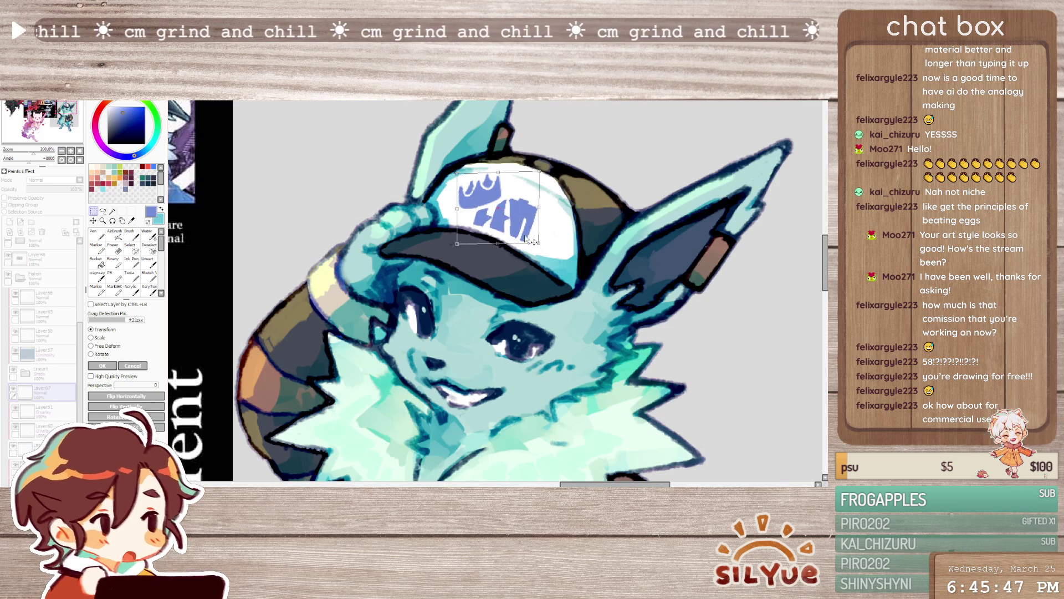
left_click_drag(540, 172, 539, 174)
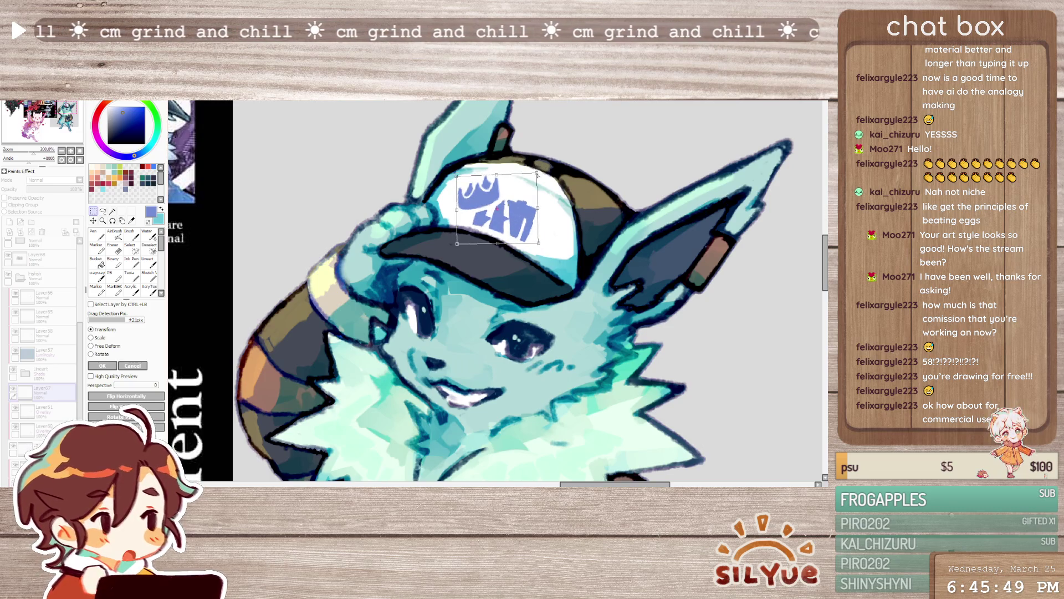
key("Return")
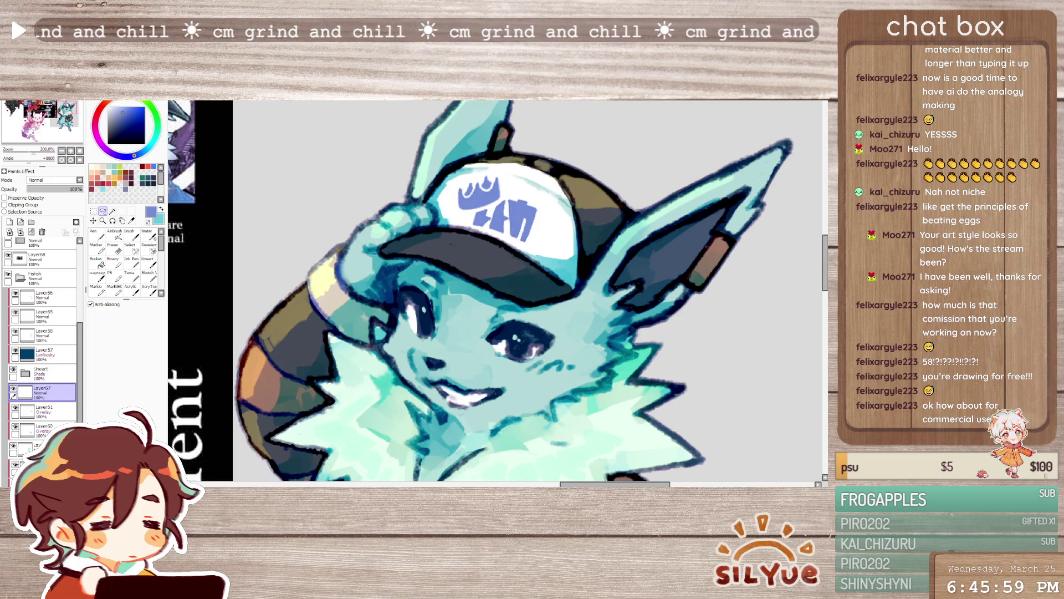
scroll(619, 296, "left", 3)
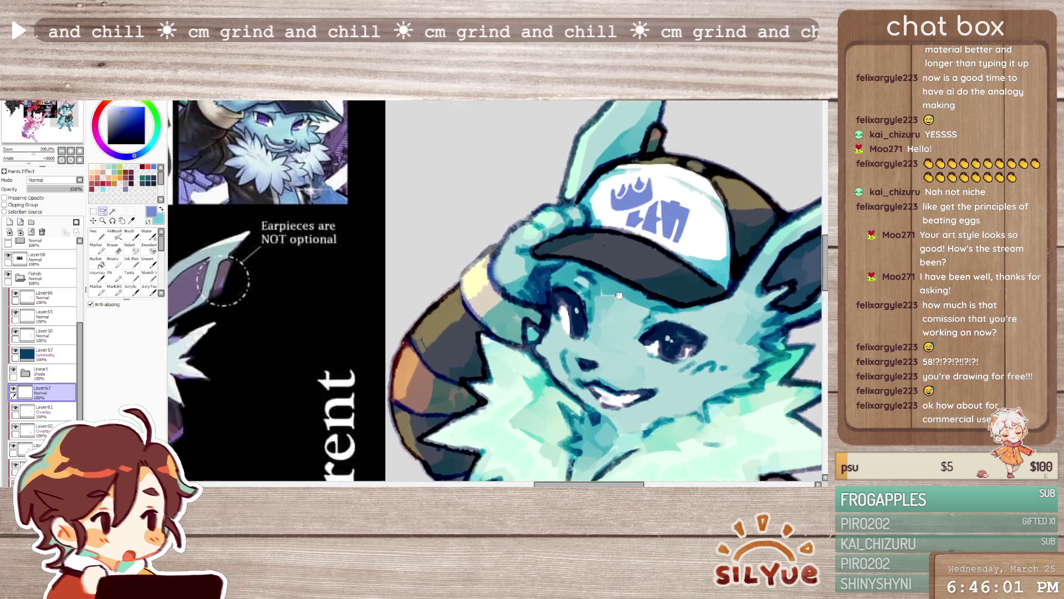
- Paint crisp strokes on the cap with the hard brush, checking the head mirrored and back
left_click_drag(618, 296, 697, 344)
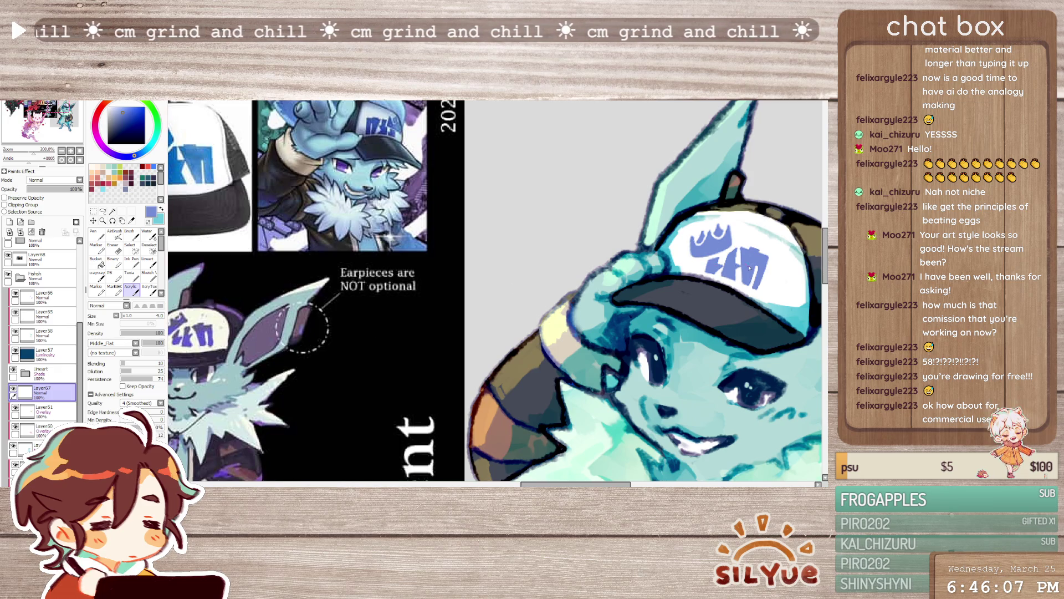
key("n")
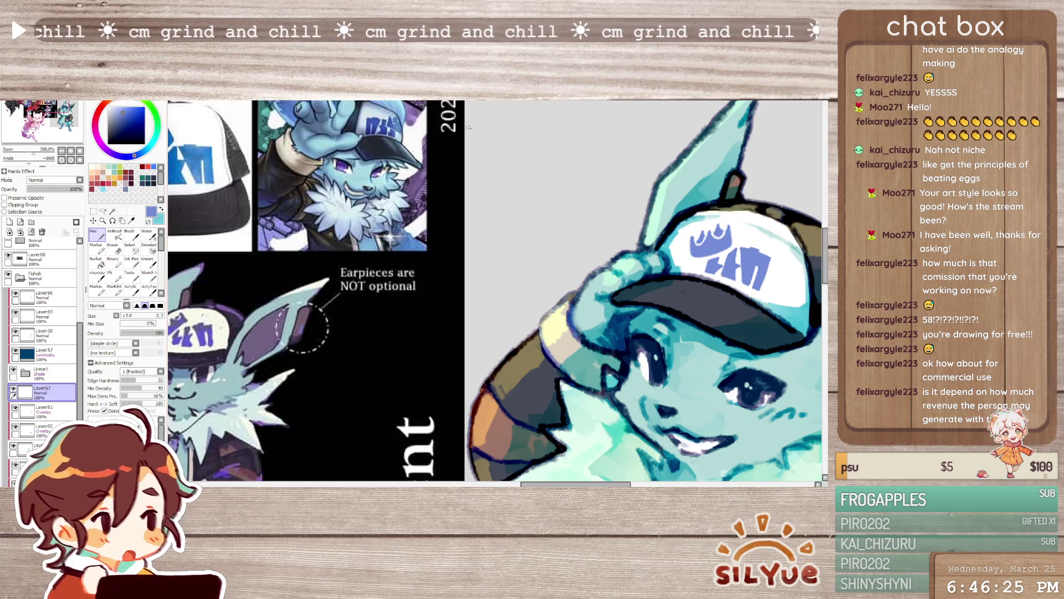
key("h")
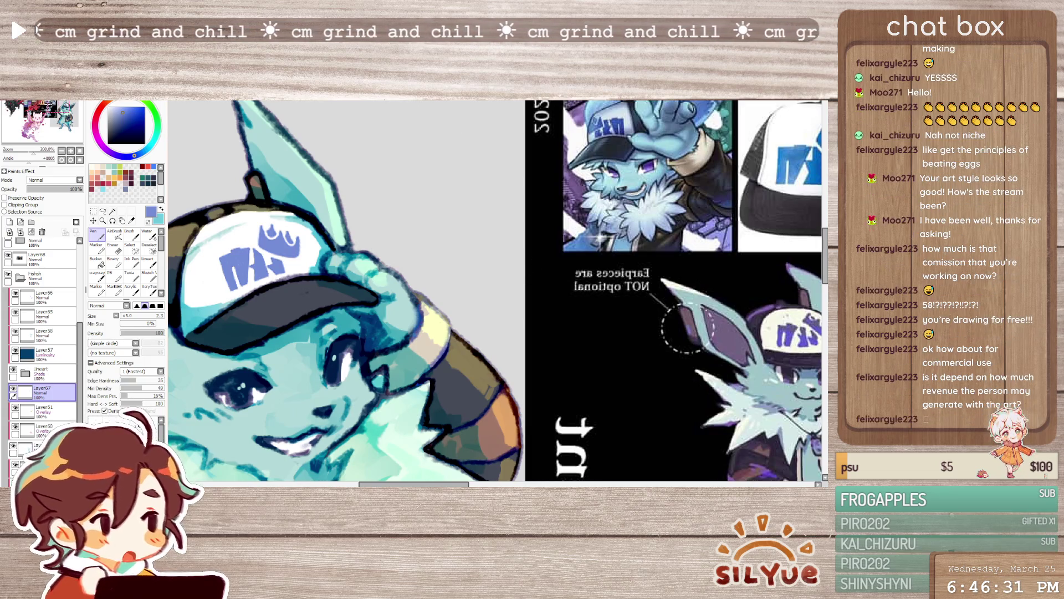
key("h")
left_click_drag(586, 243, 382, 235)
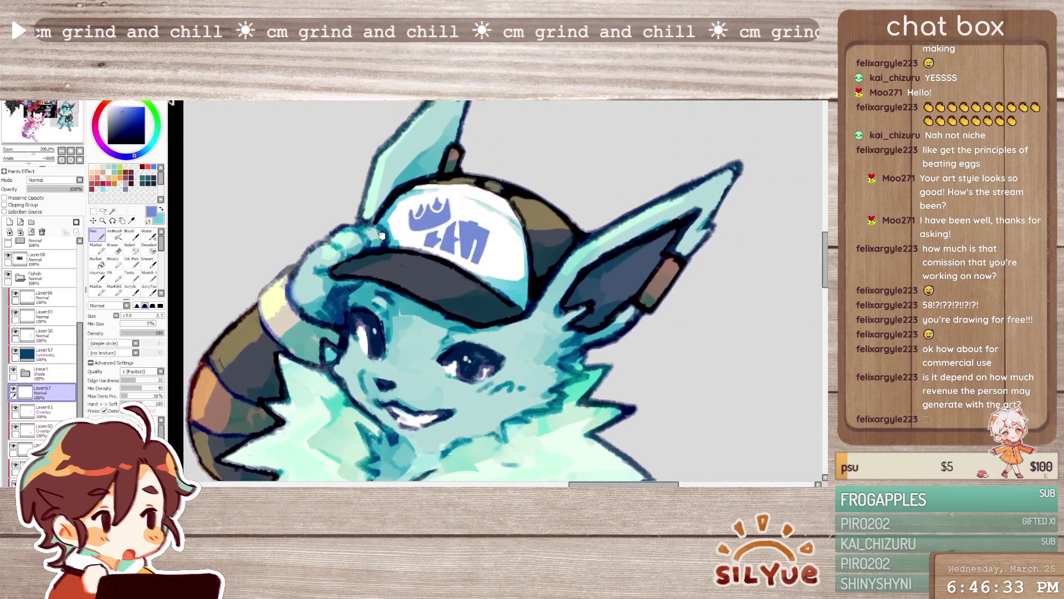
- Alternate textured, blending and hard brushes on the face, comparing against the reference sheet
key("b")
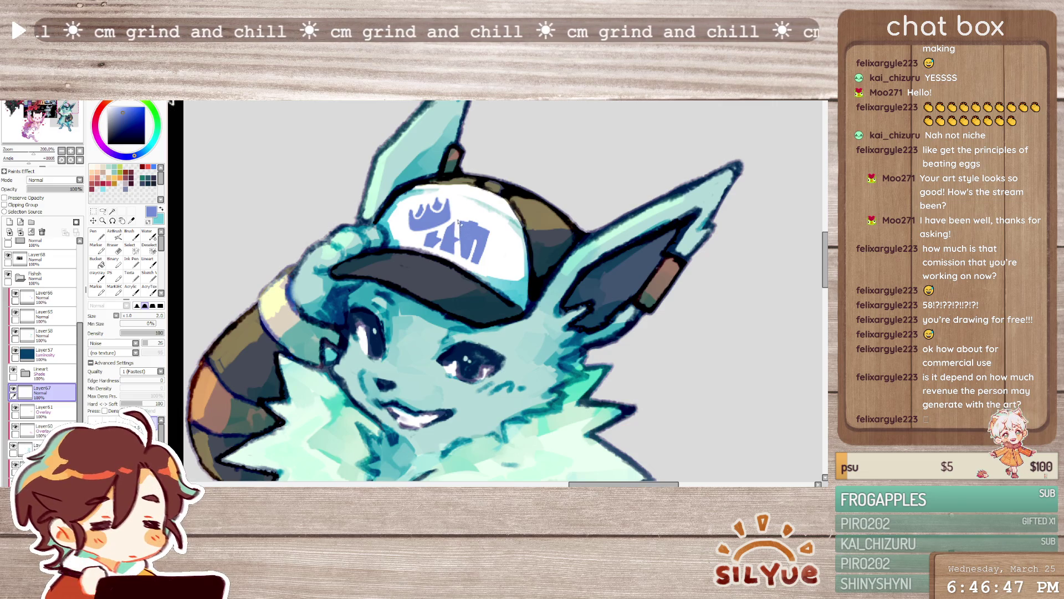
key("b")
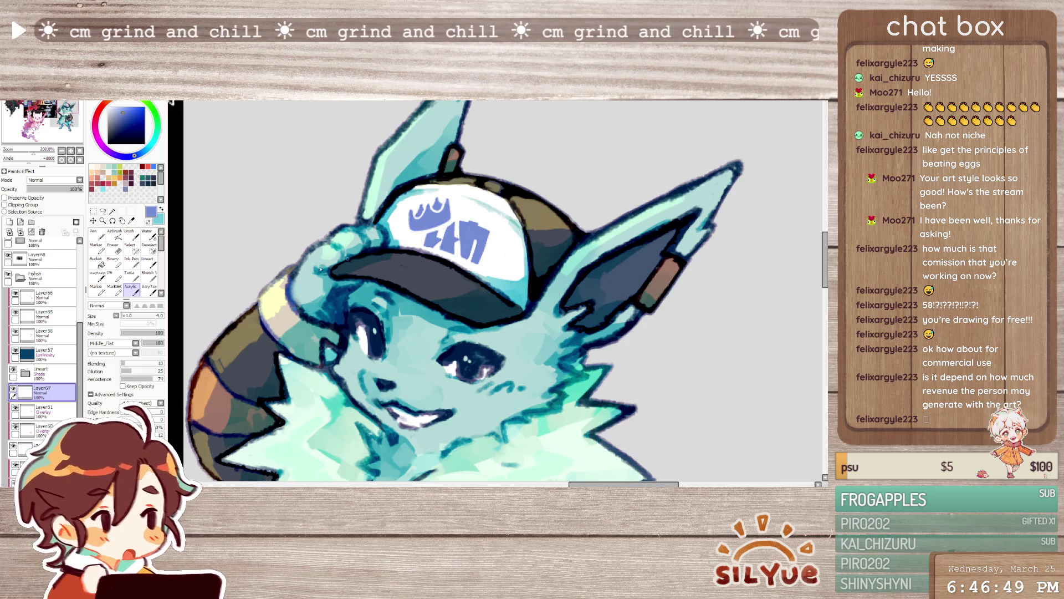
key("n")
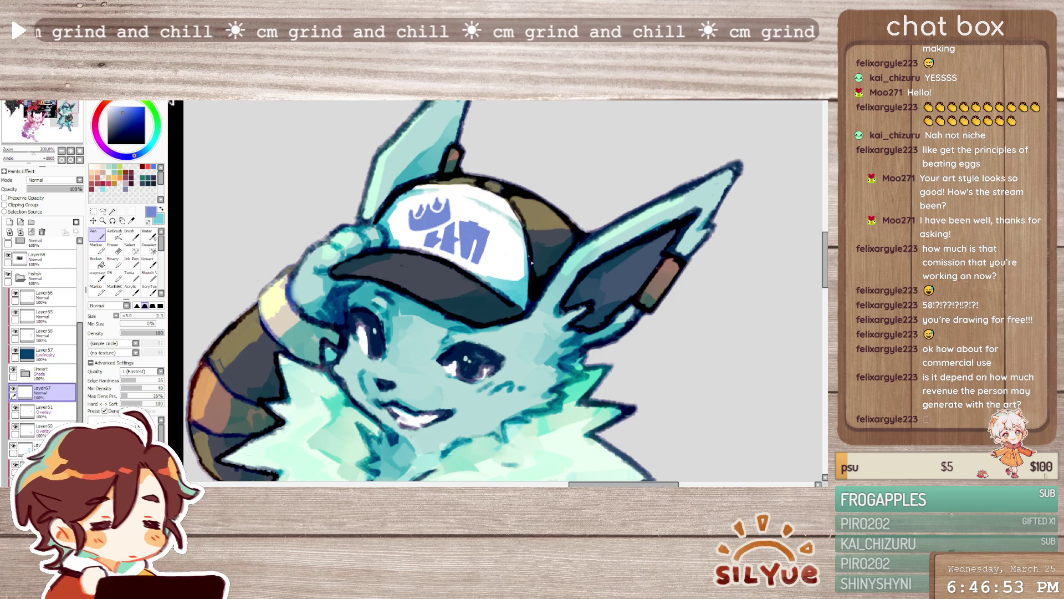
mouse_move(429, 304)
left_mouse_down()
mouse_move(730, 364)
mouse_move(505, 350)
left_mouse_up()
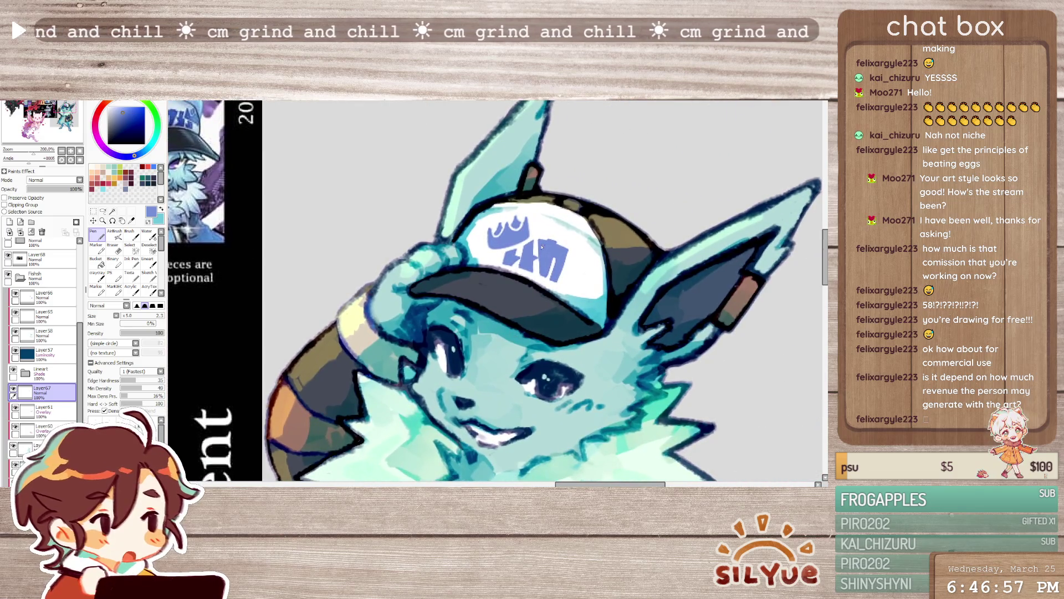
key("b")
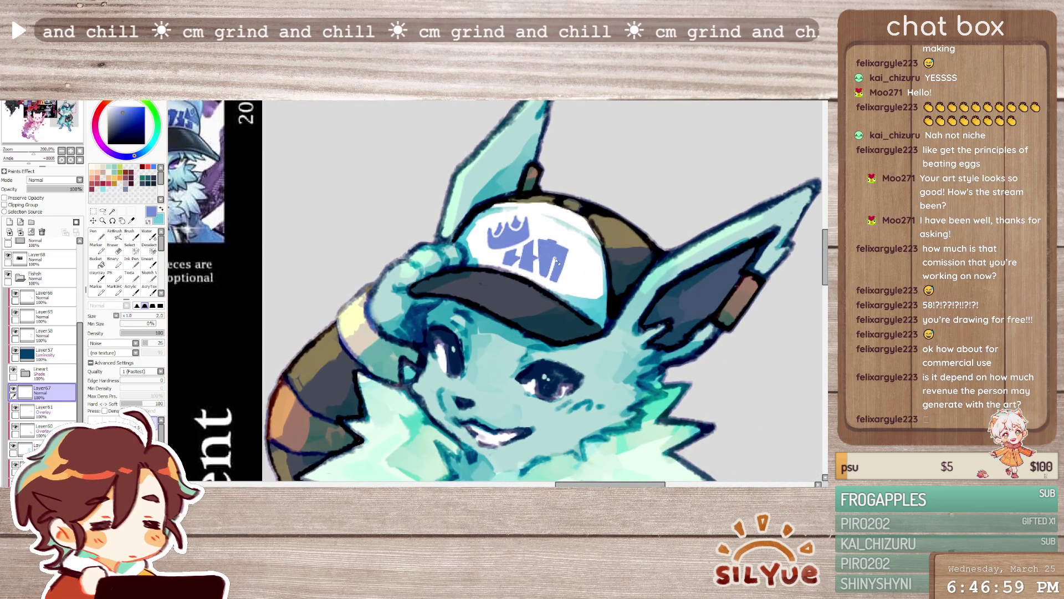
scroll(556, 262, "down", 2)
scroll(556, 262, "down", 3)
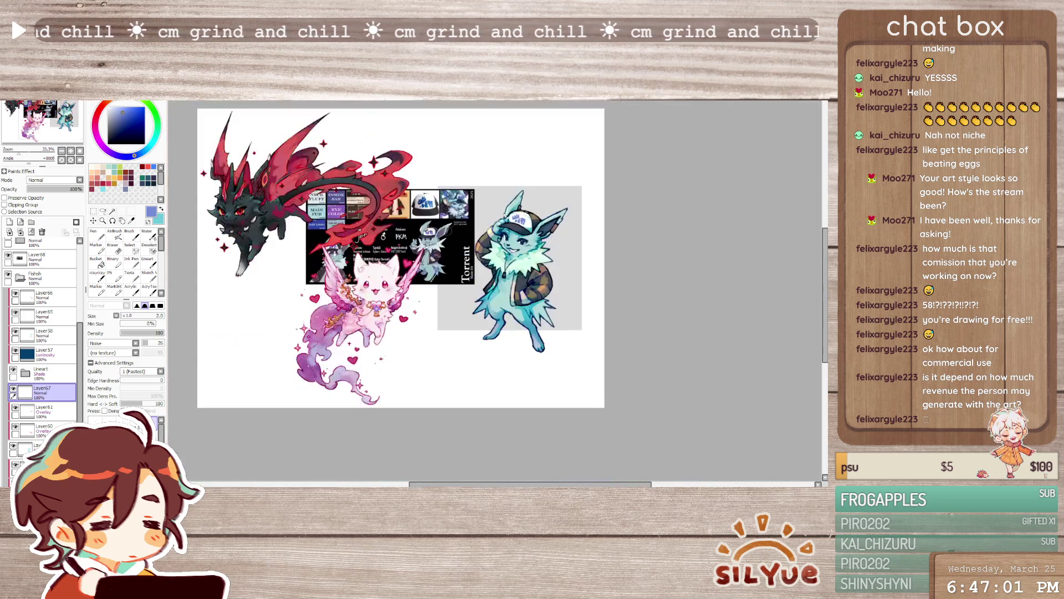
scroll(565, 236, "up", 3)
scroll(582, 230, "down", 1)
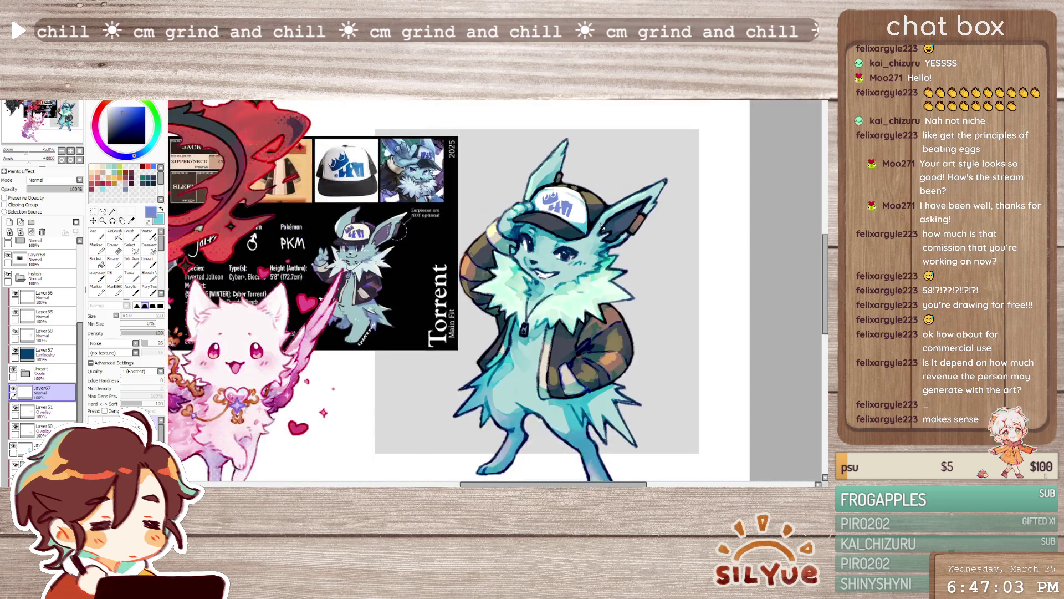
scroll(600, 226, "up", 2)
scroll(608, 241, "up", 2)
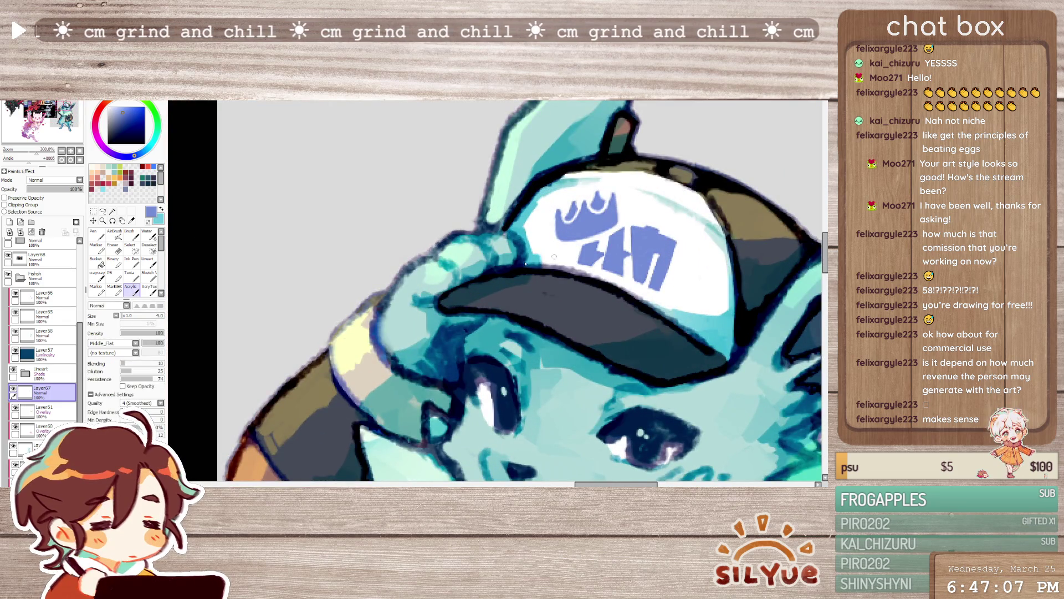
- Alternate hard-edged, textured and blending brushes to recrisp and soften the cap logo's blue shapes
key("n")
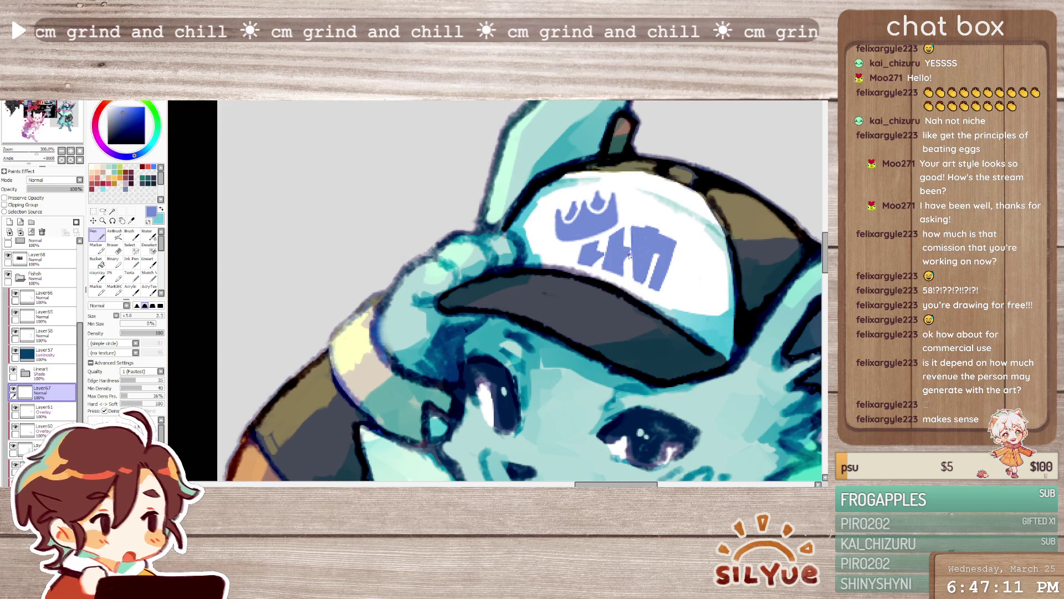
key("a")
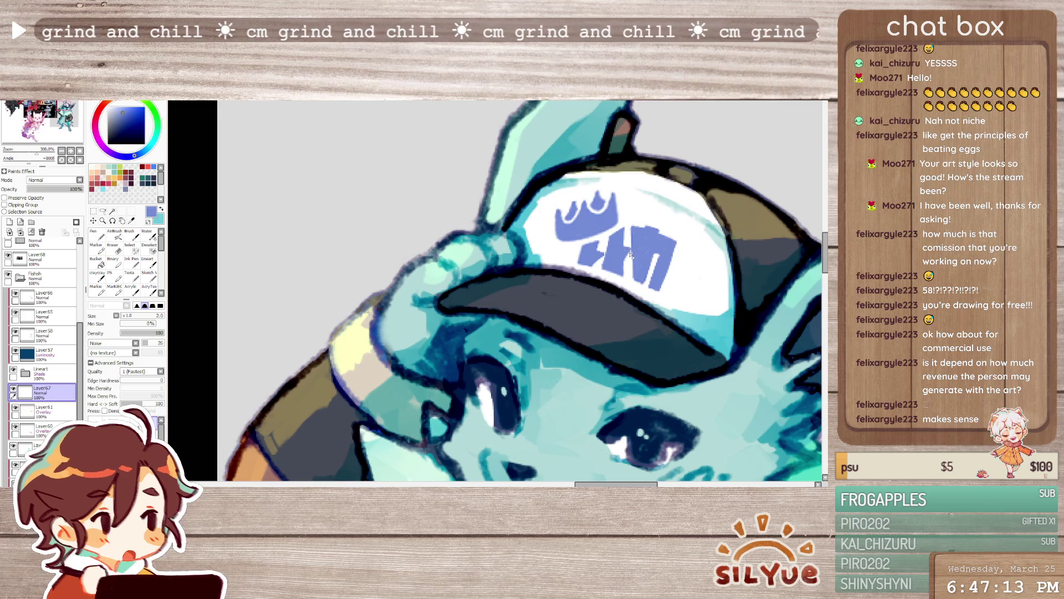
key("c")
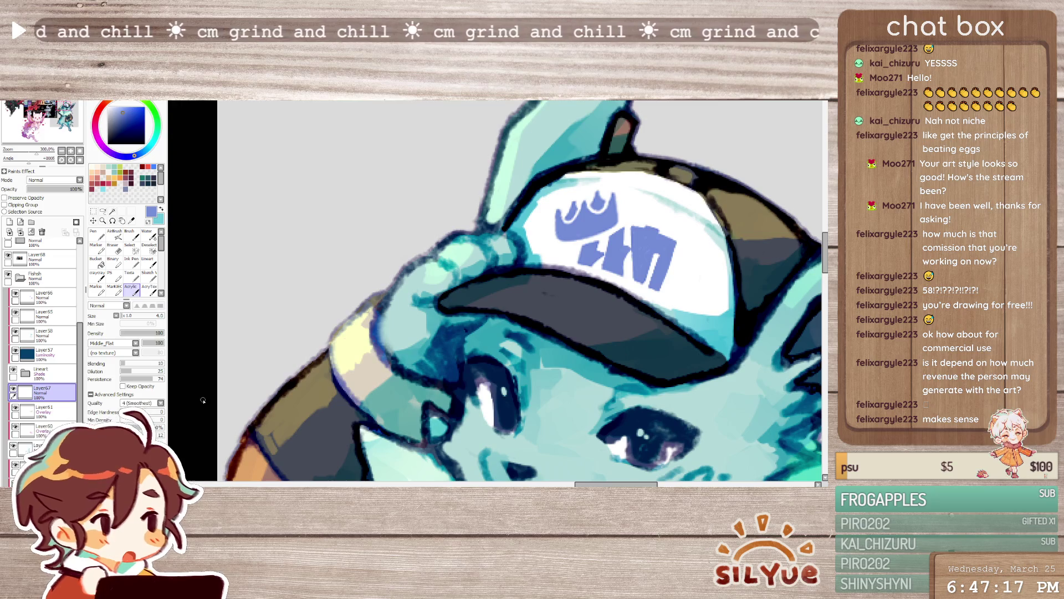
key("n")
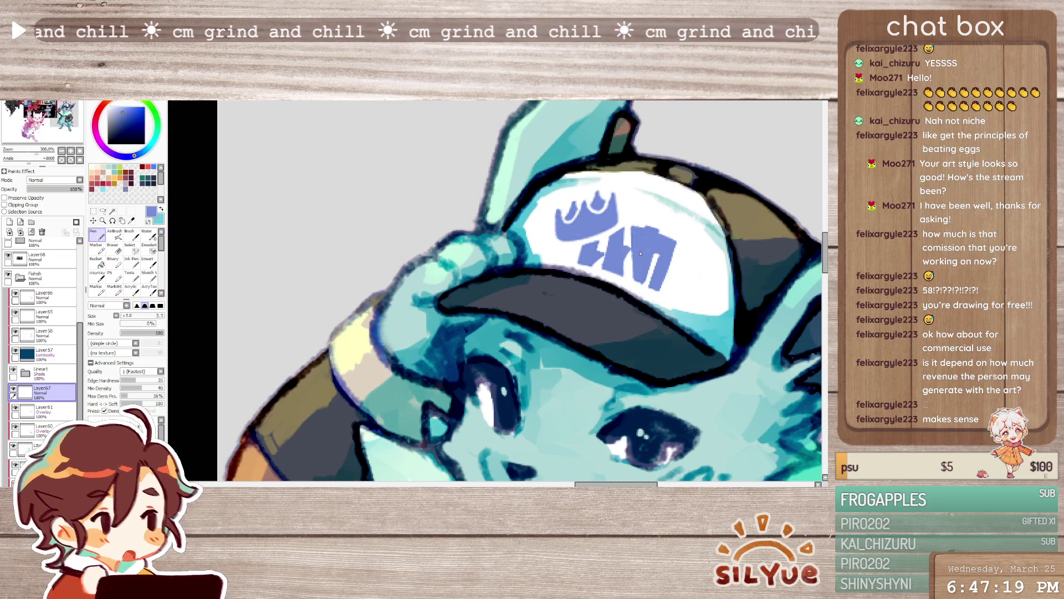
key("e")
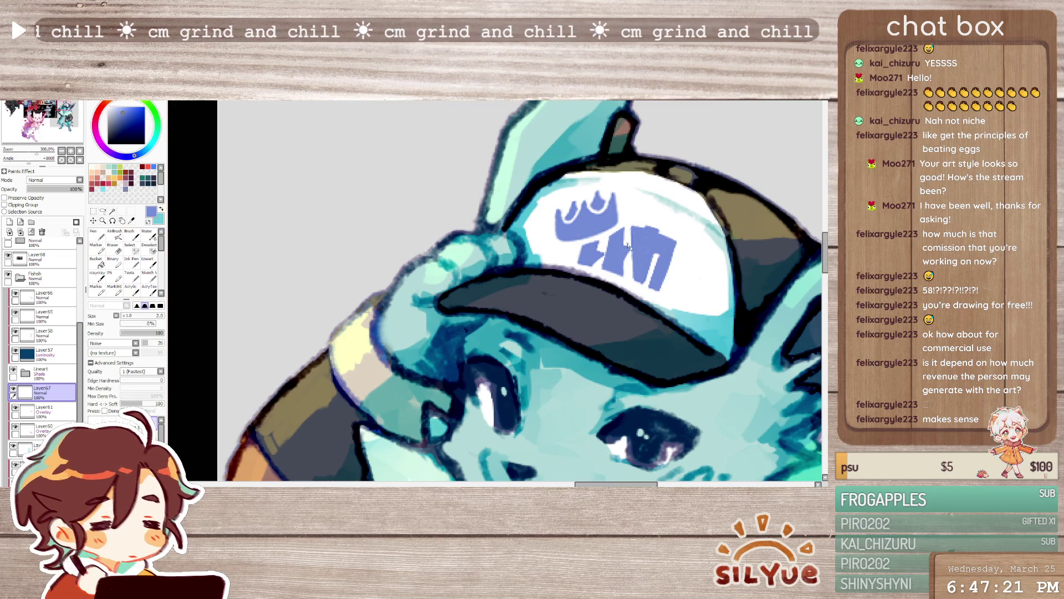
key("b")
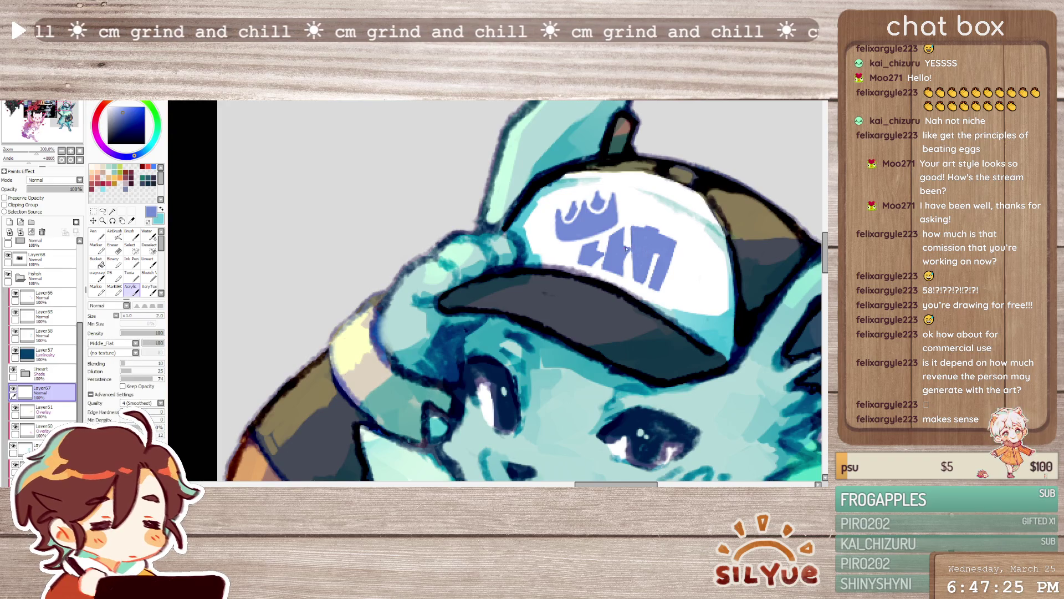
- Tidy the logo's edges with the hard brush lowered to size 2.0, then blend the touch-ups in
key("n")
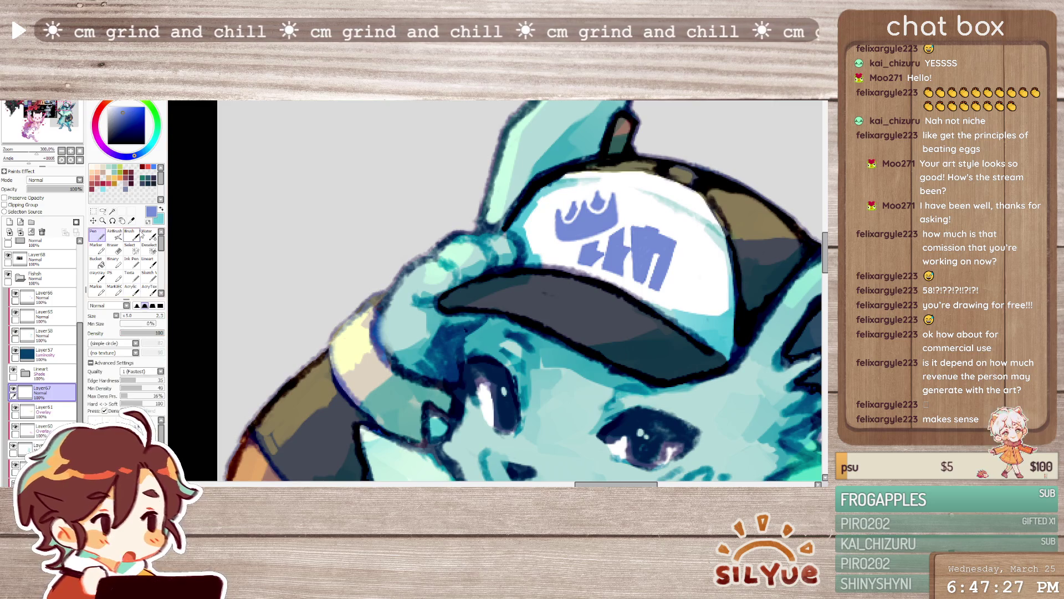
key("bracketleft")
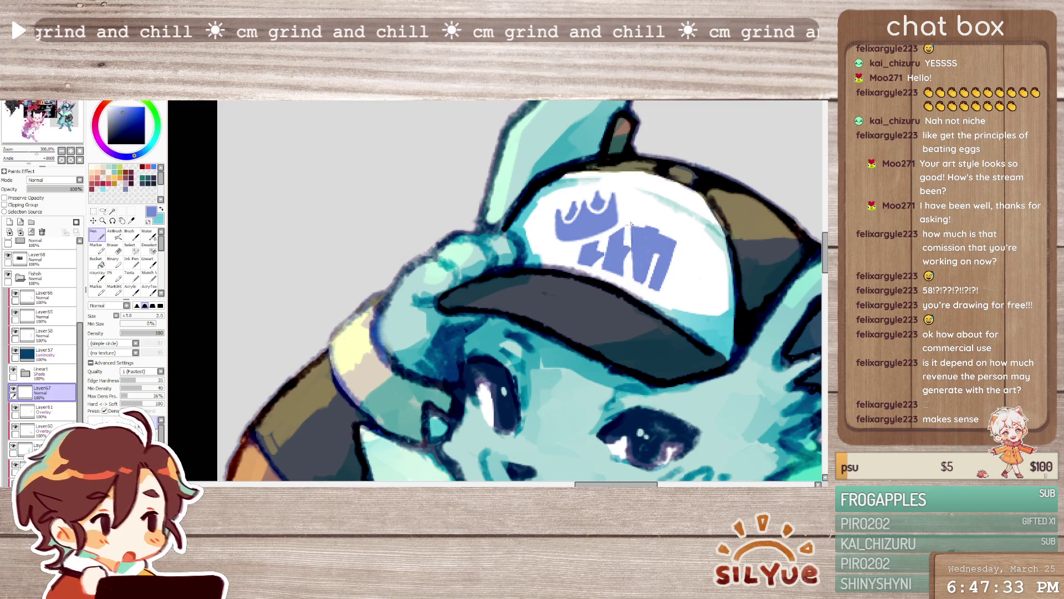
key("b")
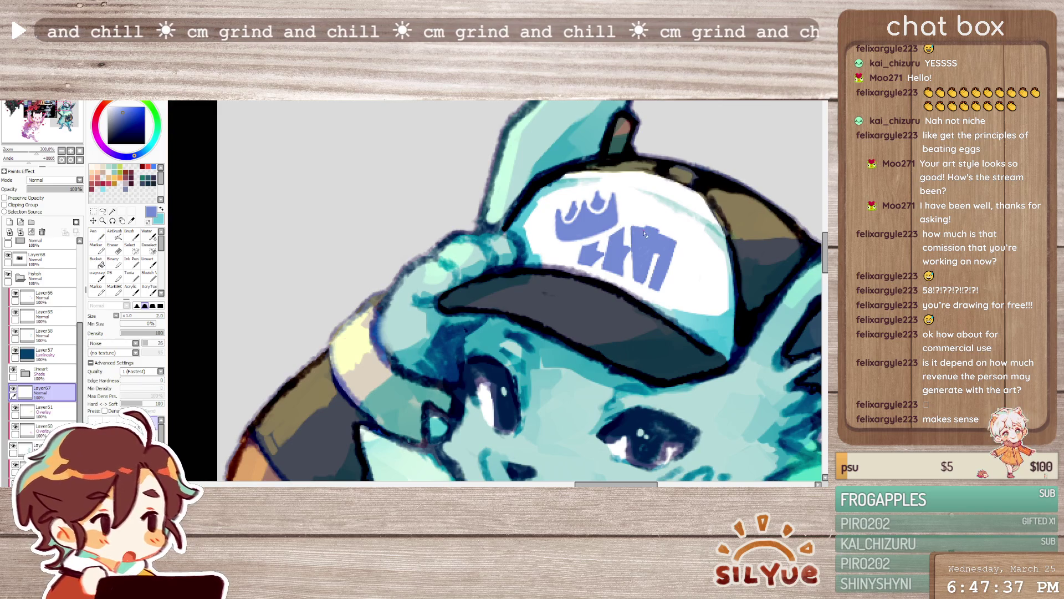
key("a")
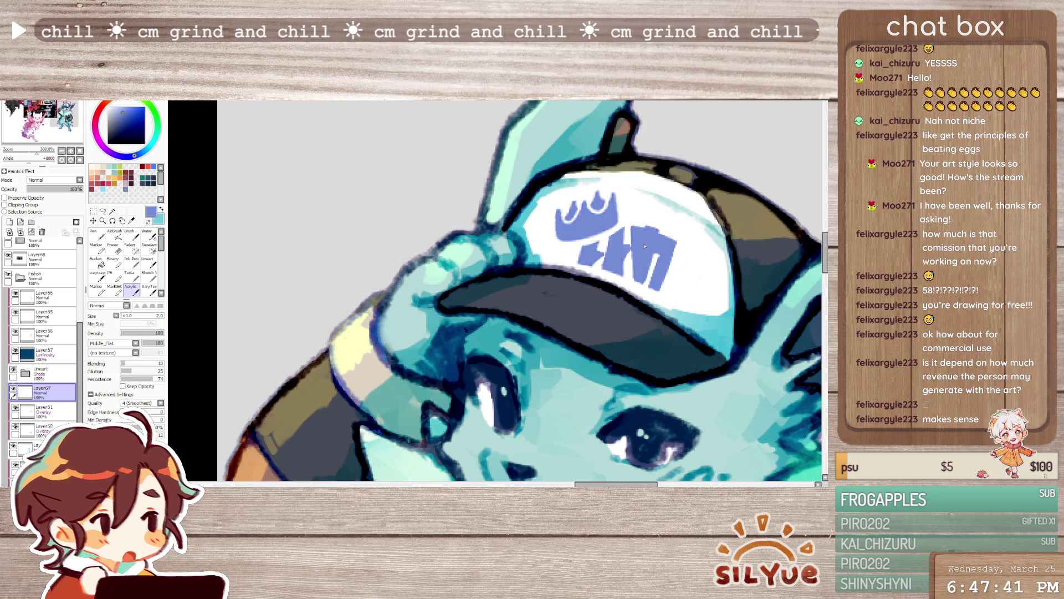
scroll(649, 203, "down", 2)
scroll(582, 212, "down", 2)
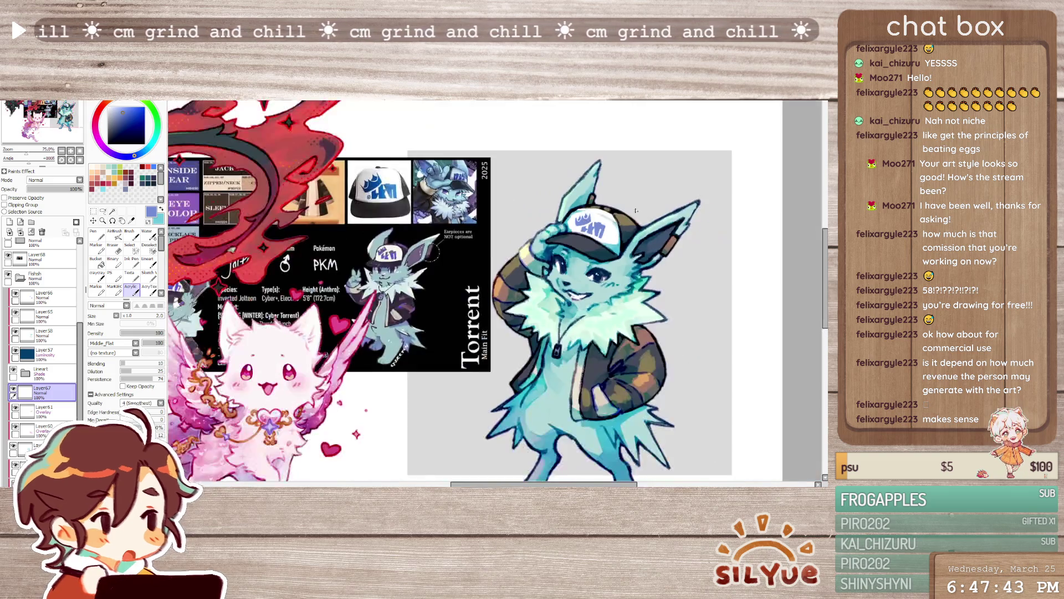
scroll(515, 220, "up", 1)
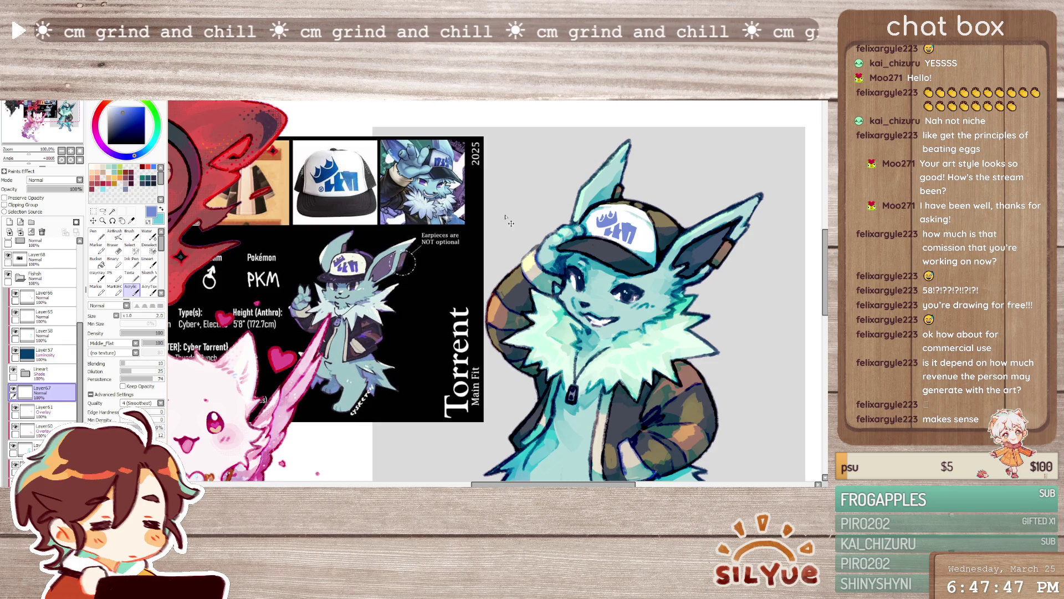
scroll(632, 255, "up", 1)
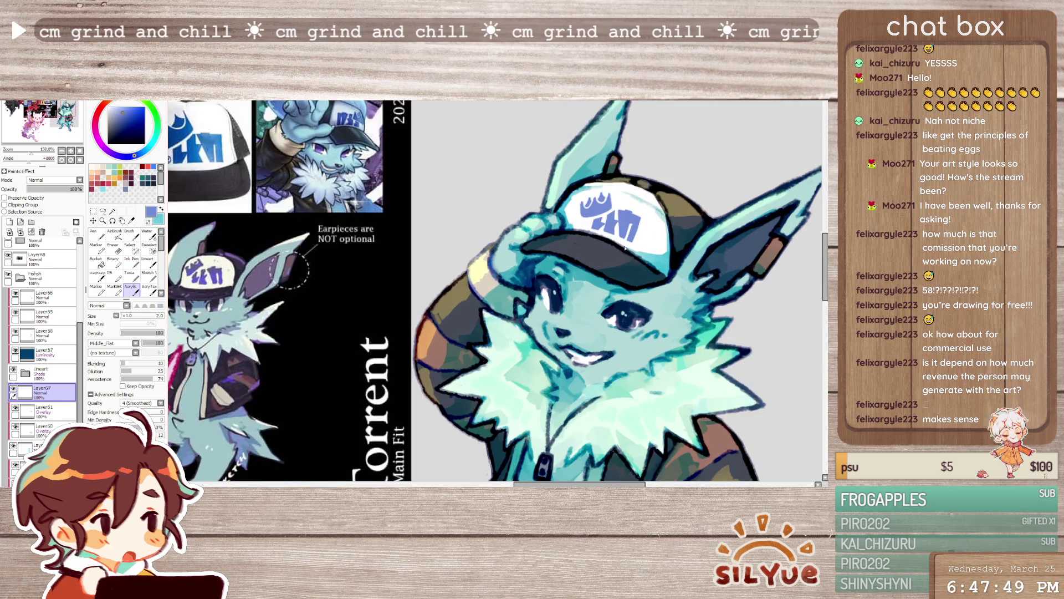
key("n")
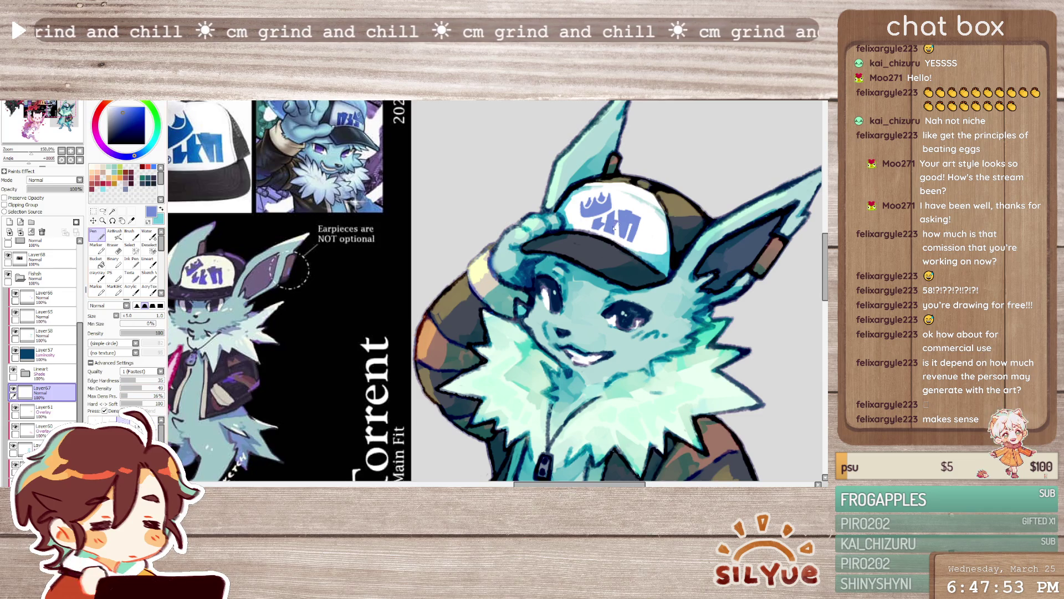
key("v")
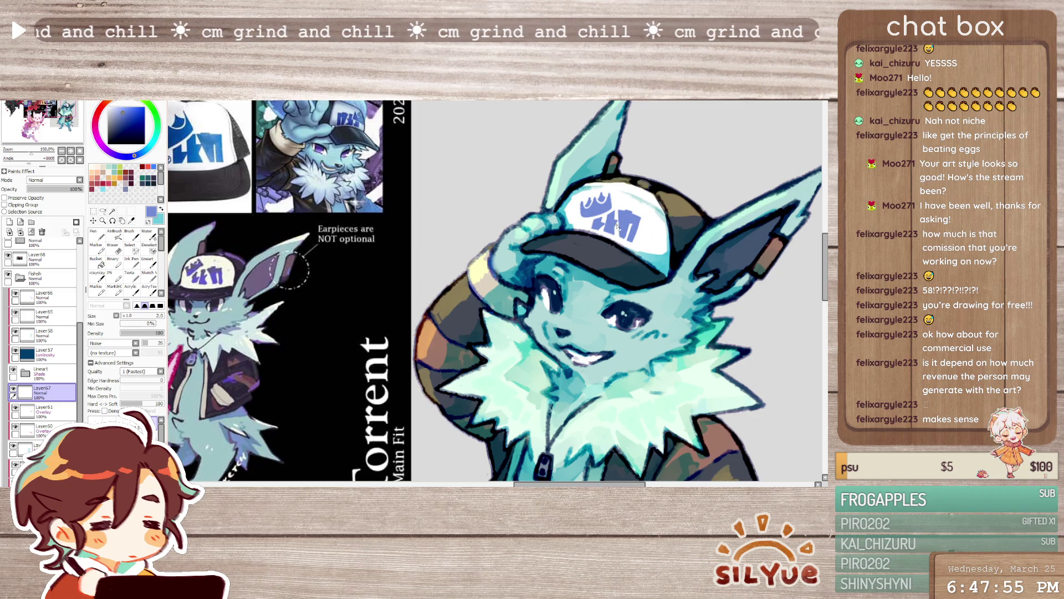
key("b")
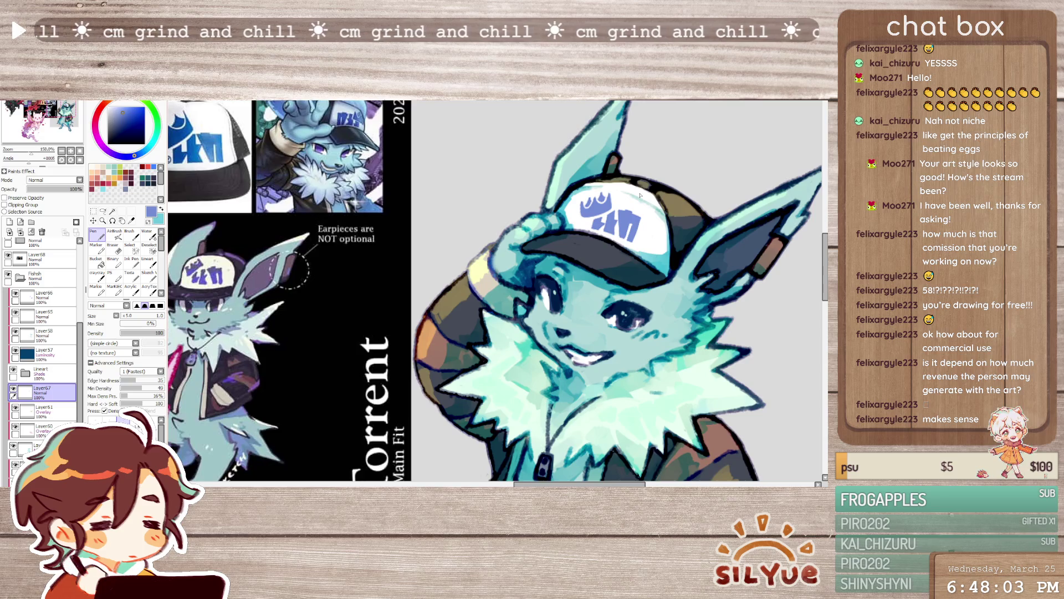
scroll(639, 193, "down", 3)
scroll(573, 201, "up", 1)
scroll(573, 201, "up", 2)
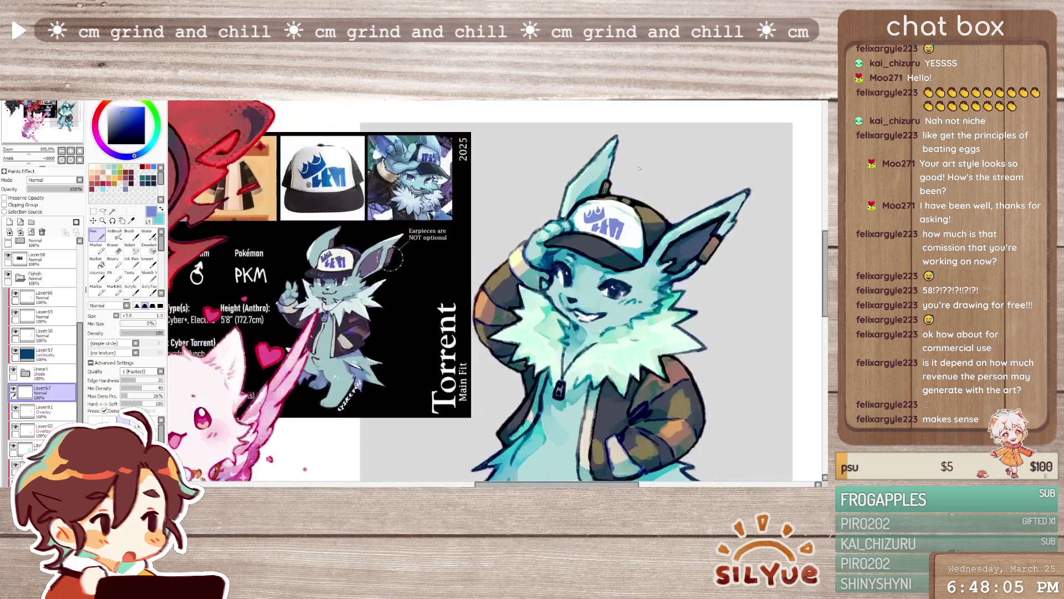
scroll(549, 208, "down", 2)
scroll(523, 212, "up", 2)
scroll(509, 218, "up", 1)
scroll(509, 217, "up", 1)
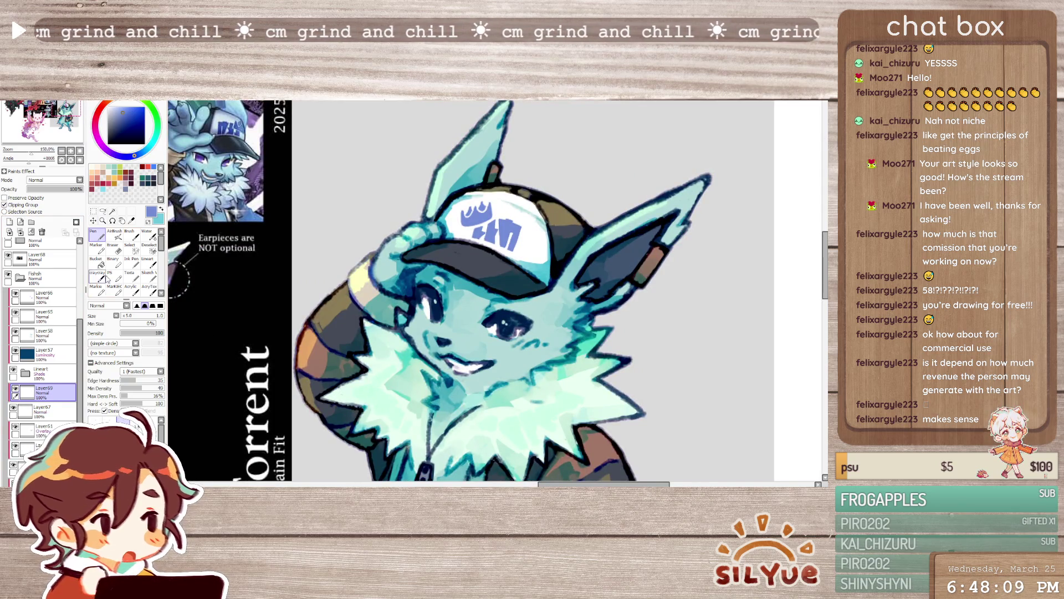
key("g")
scroll(499, 291, "down", 2)
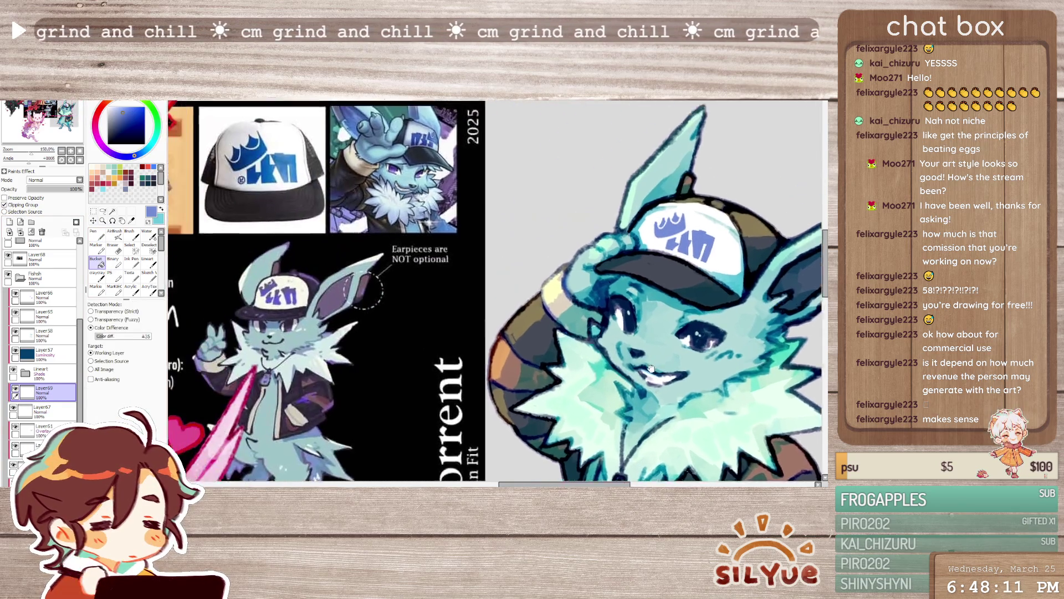
scroll(674, 226, "up", 2)
mouse_move(674, 226)
left_mouse_down()
mouse_move(474, 185)
mouse_move(519, 317)
left_mouse_up()
scroll(520, 317, "down", 1)
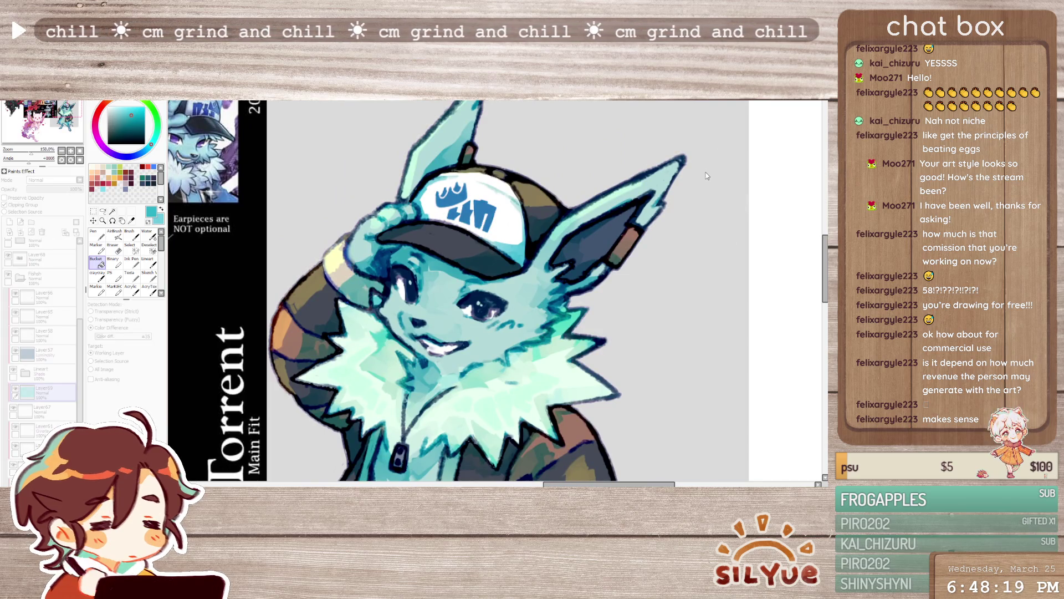
scroll(604, 244, "down", 2)
scroll(730, 309, "down", 2)
scroll(730, 308, "up", 3)
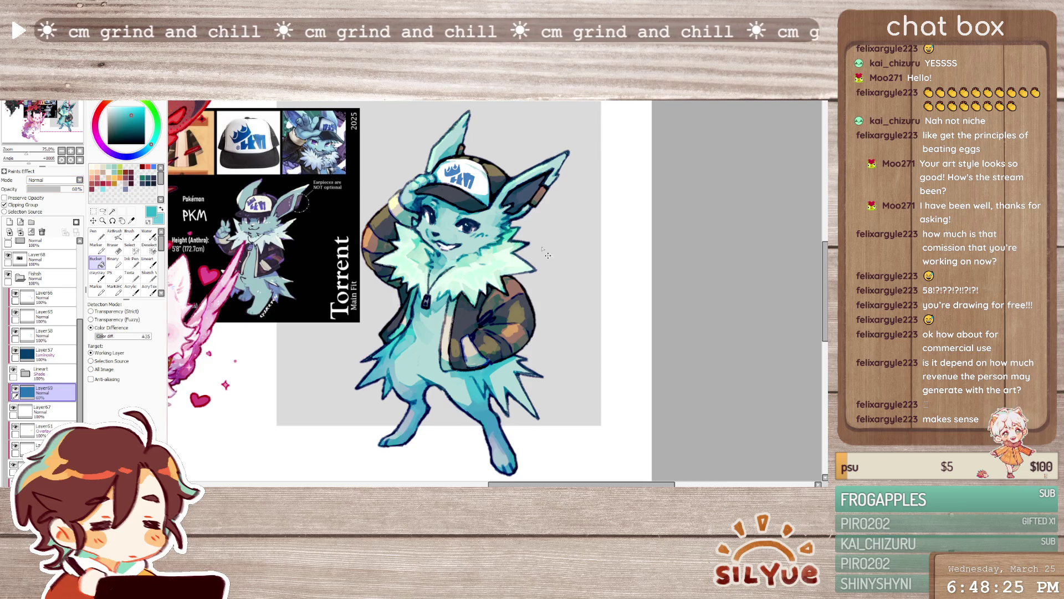
scroll(548, 255, "down", 2)
scroll(499, 262, "up", 2)
scroll(433, 270, "down", 2)
scroll(351, 279, "up", 2)
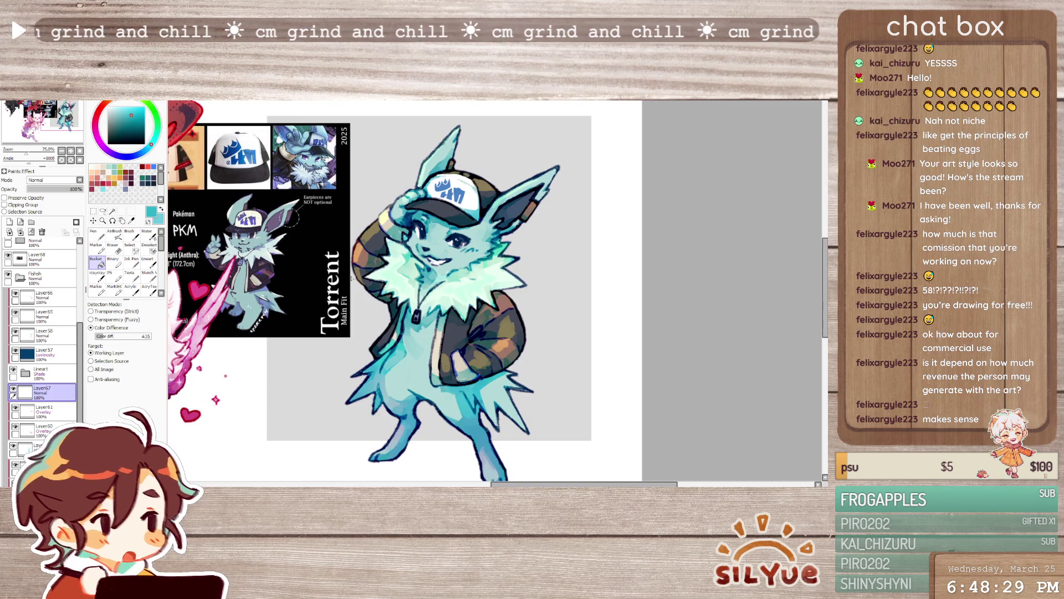
- Settle on Layer66 as the working layer and add a new layer above it for the pocket shading
left_click(50, 292)
left_click(9, 222)
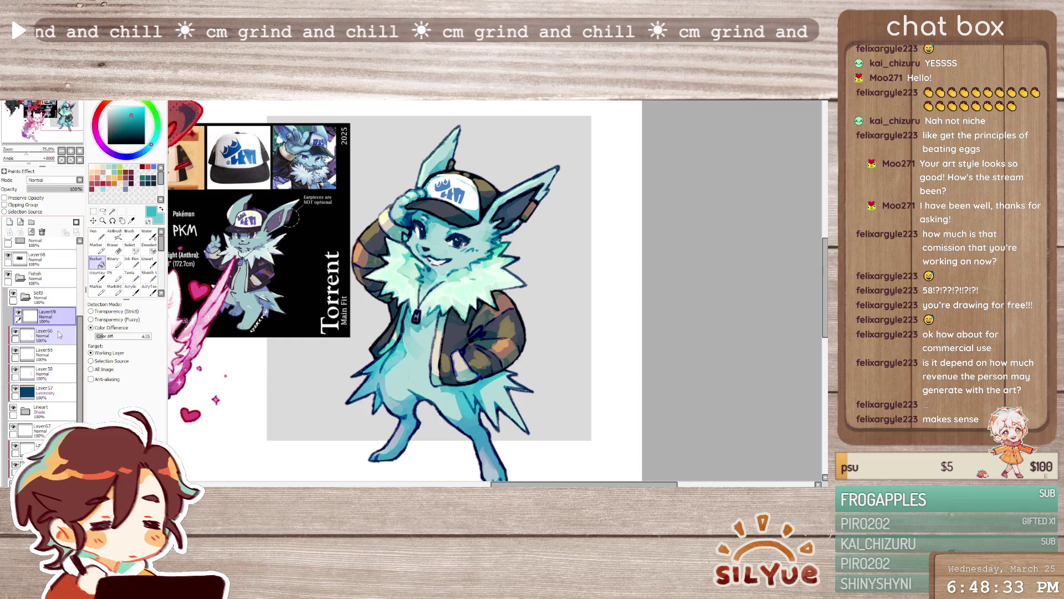
left_click(46, 337)
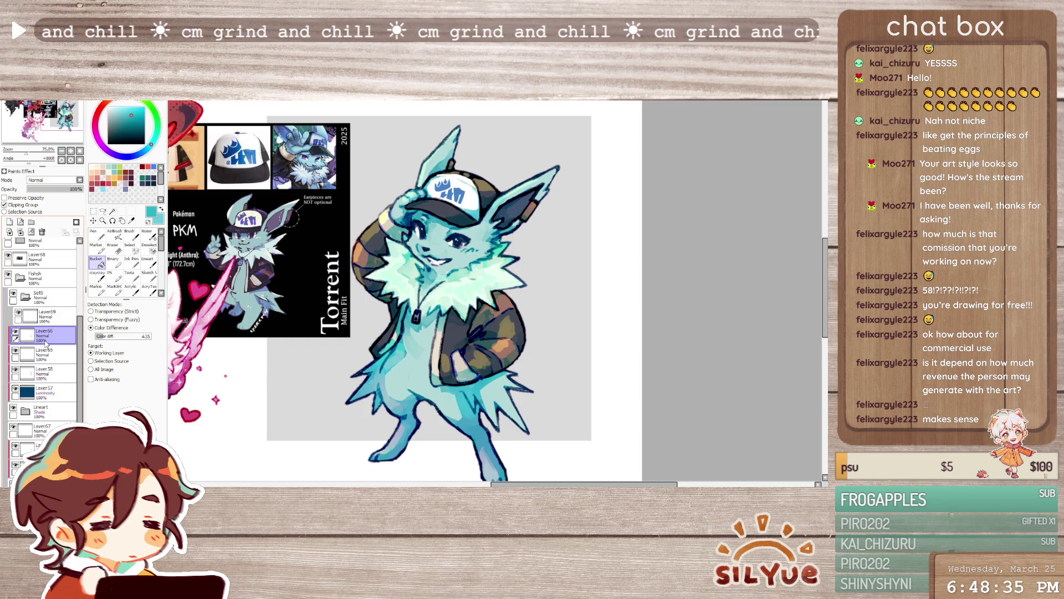
left_click(46, 352)
left_click(45, 335)
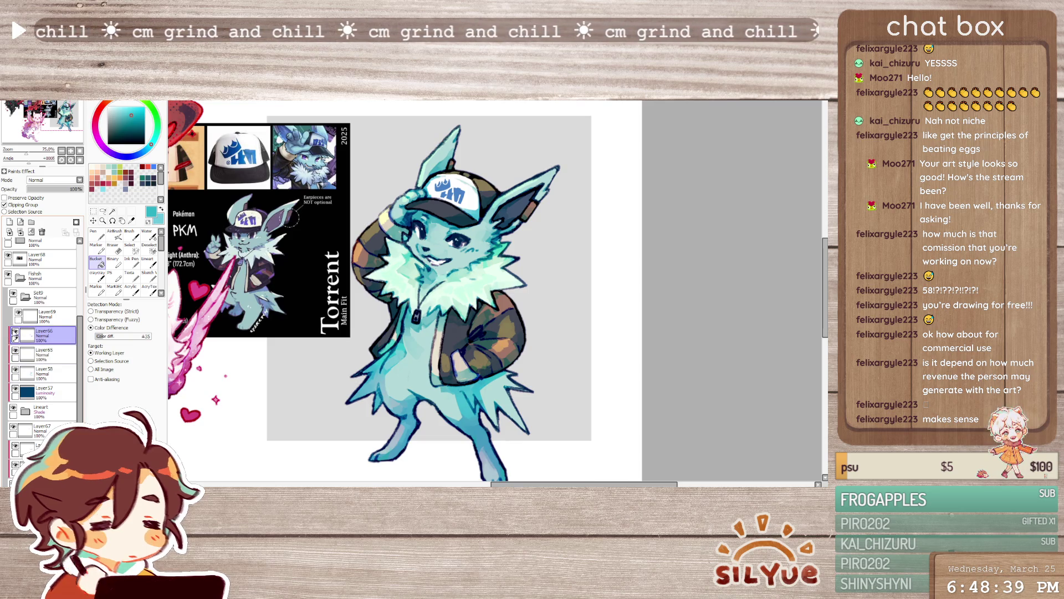
left_click(10, 221)
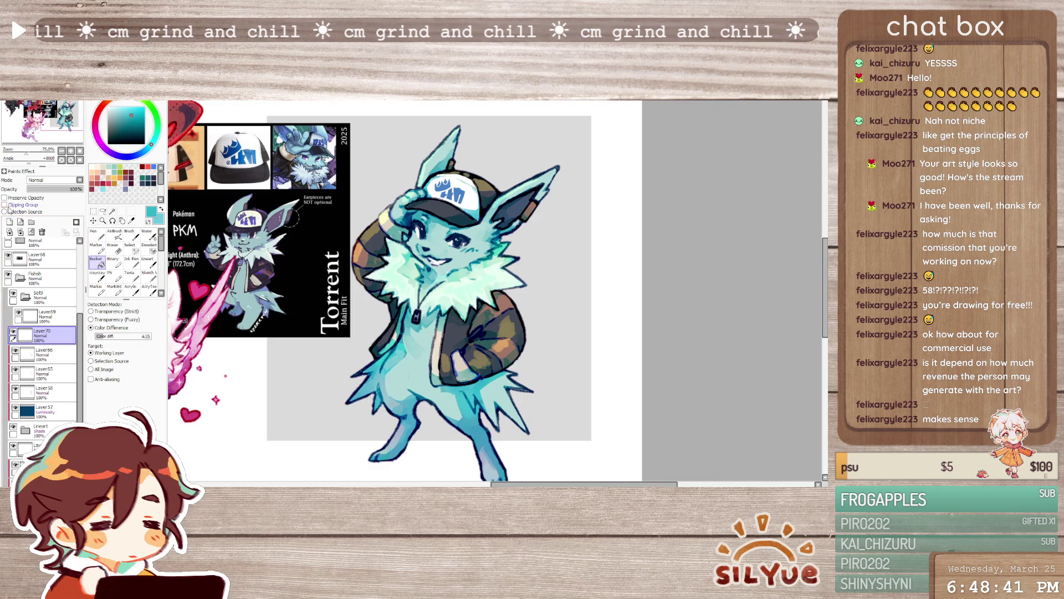
- Sample the jacket's brown and dab darker shading onto the jacket pocket with the blending brush
key("ctrl+plus")
key("ctrl+plus")
left_click(483, 354, "alt")
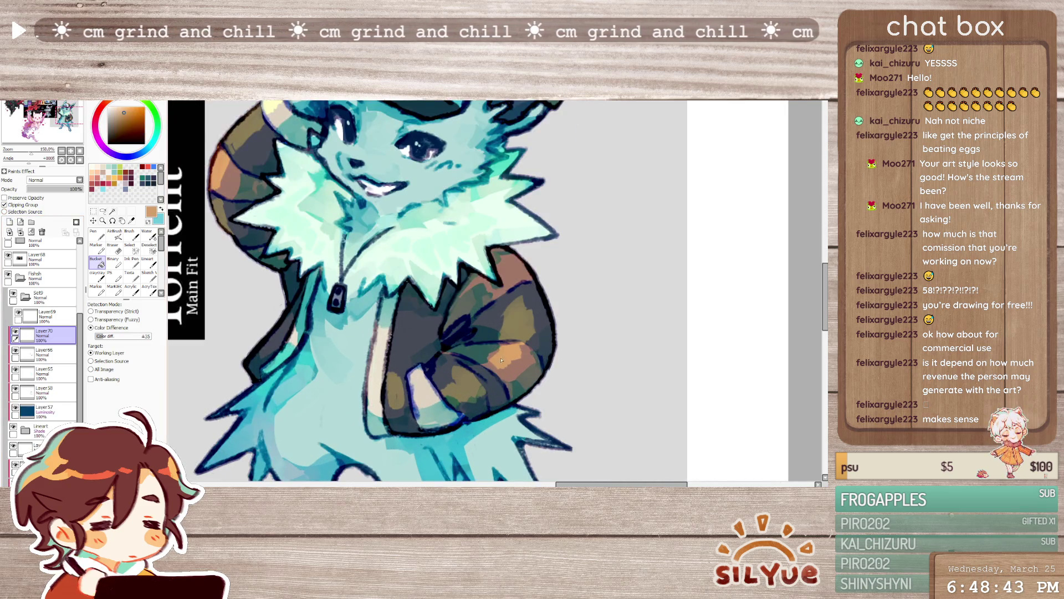
key("ctrl+minus")
left_click(131, 287)
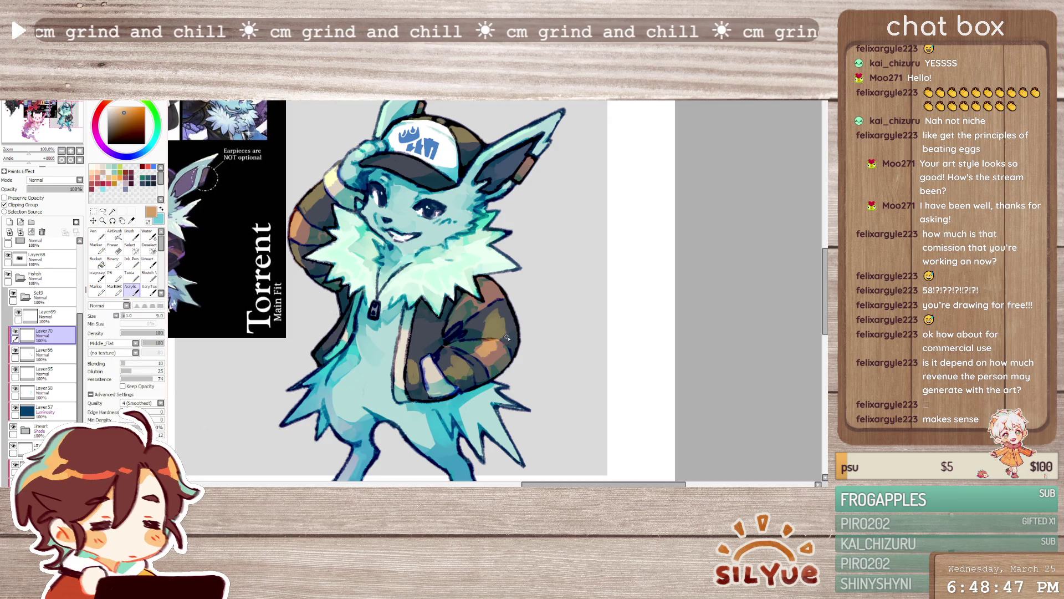
mouse_move(447, 378)
left_mouse_down()
mouse_move(429, 381)
mouse_move(435, 394)
left_mouse_up()
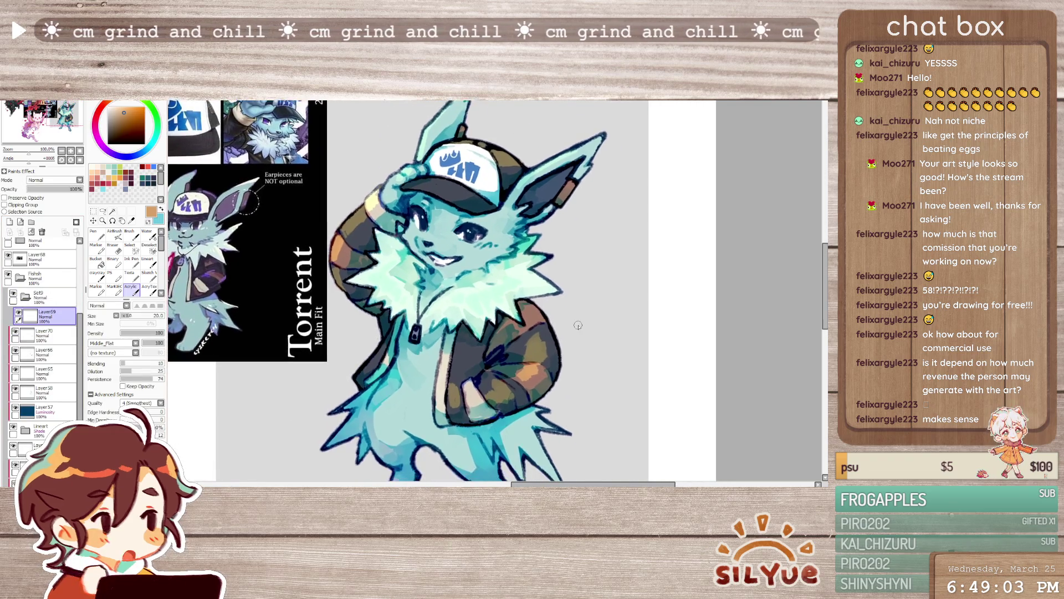
scroll(577, 326, "down", 2)
scroll(578, 325, "up", 2)
scroll(578, 326, "up", 2)
scroll(578, 325, "down", 3)
scroll(431, 248, "up", 1)
scroll(279, 293, "down", 2)
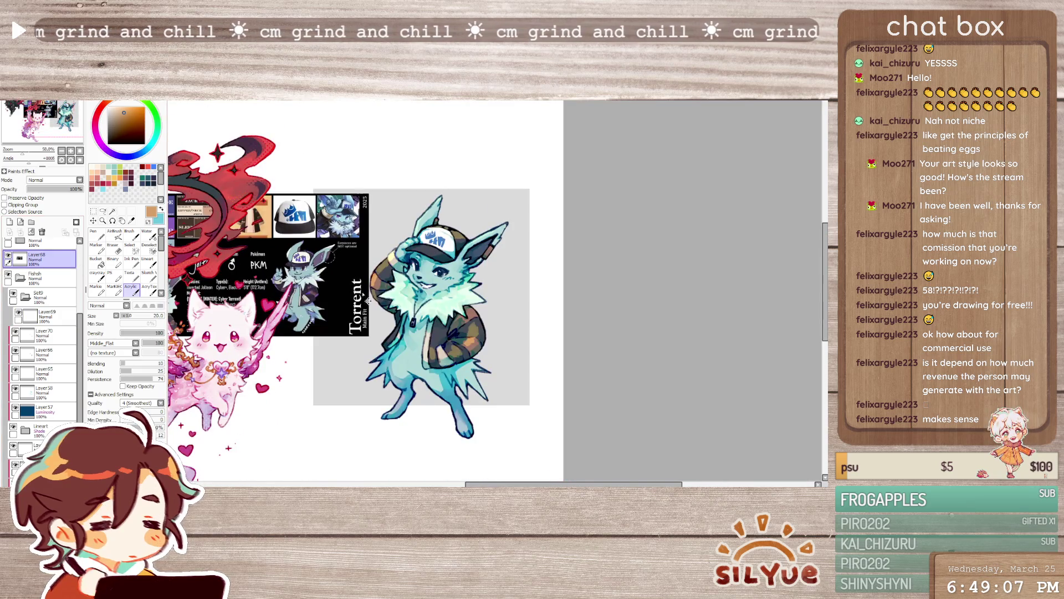
- Move the reference sheet above the character and add a new layer over Layer70
left_click_drag(367, 300, 559, 158)
scroll(378, 124, "up", 2)
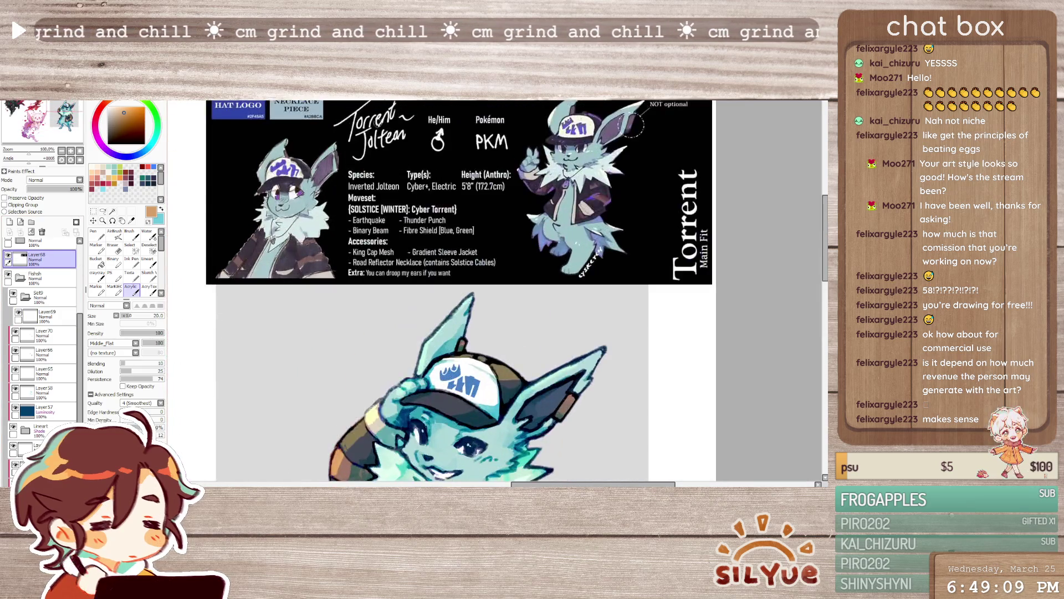
scroll(378, 124, "up", 2)
scroll(275, 183, "down", 3)
scroll(275, 183, "up", 2)
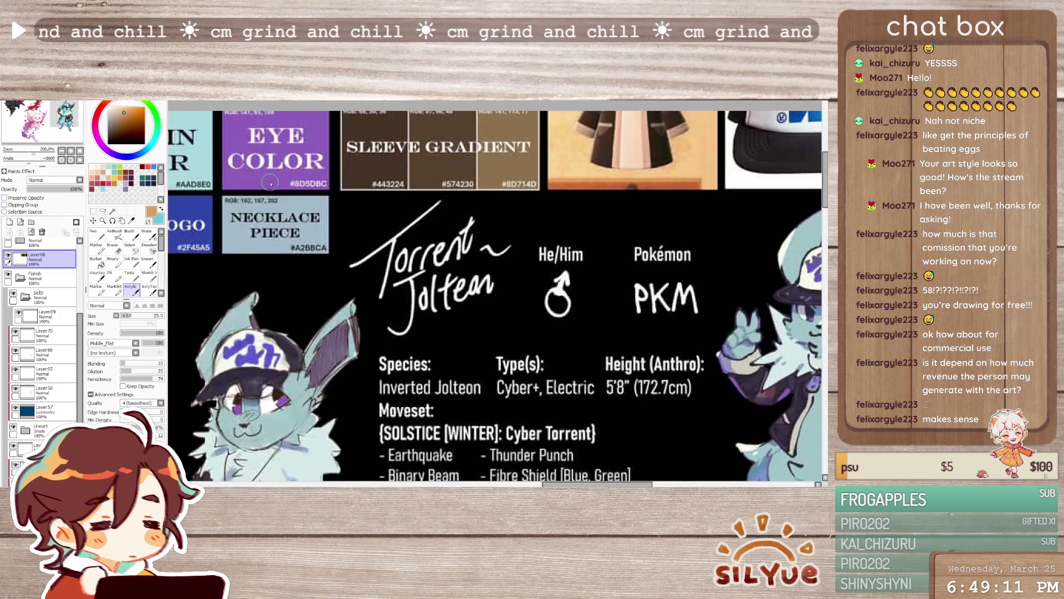
scroll(271, 181, "down", 3)
scroll(366, 258, "up", 2)
scroll(366, 258, "up", 2)
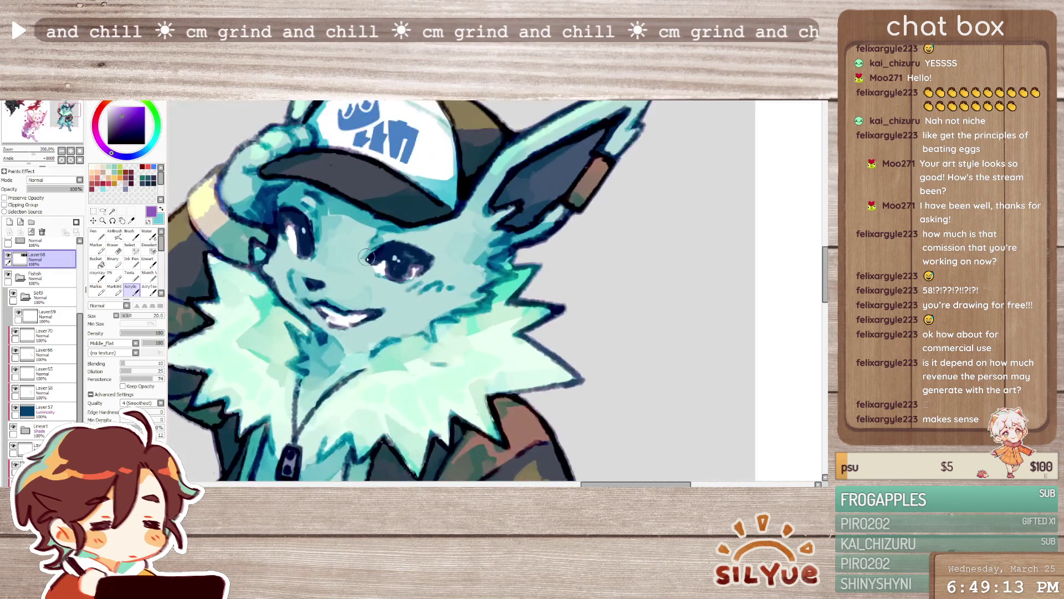
left_click(42, 332)
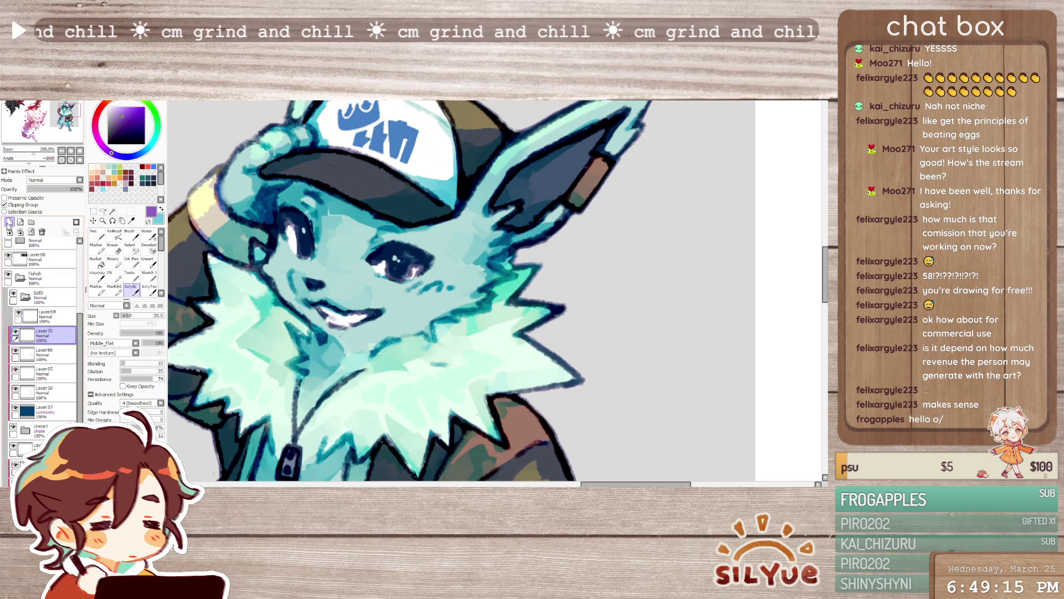
left_click(8, 221)
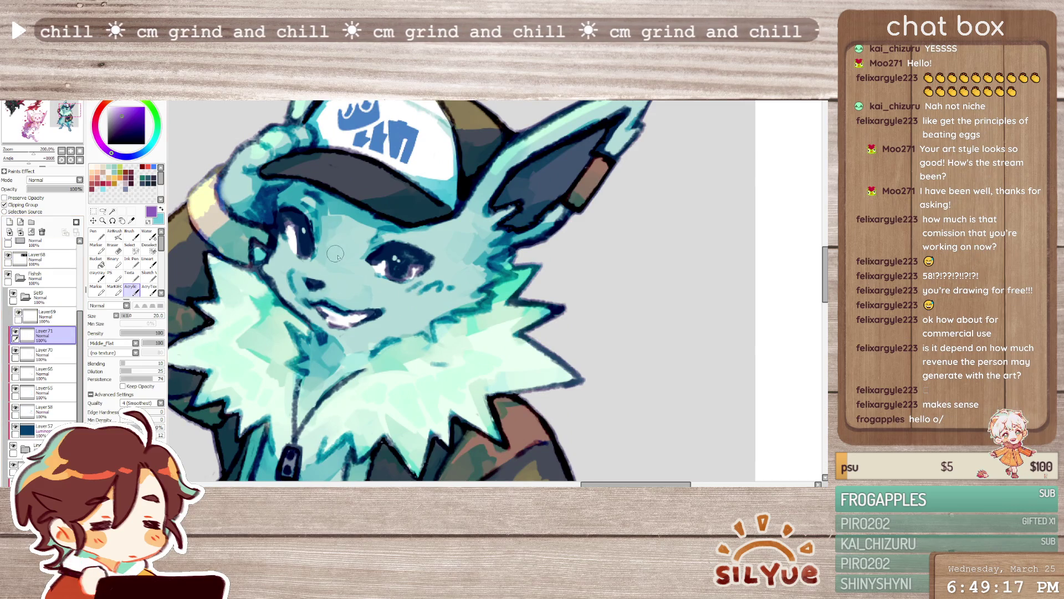
- Tint both eyes purple, clean the strokes with a small eraser, and return to Layer69
left_click_drag(298, 236, 314, 260)
left_click_drag(398, 275, 403, 268)
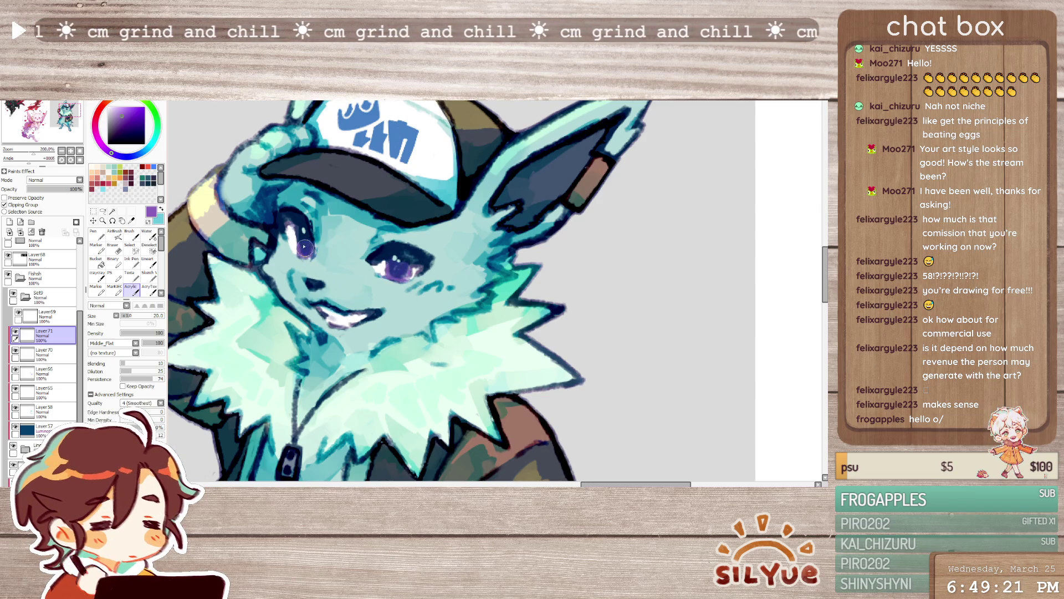
key("e")
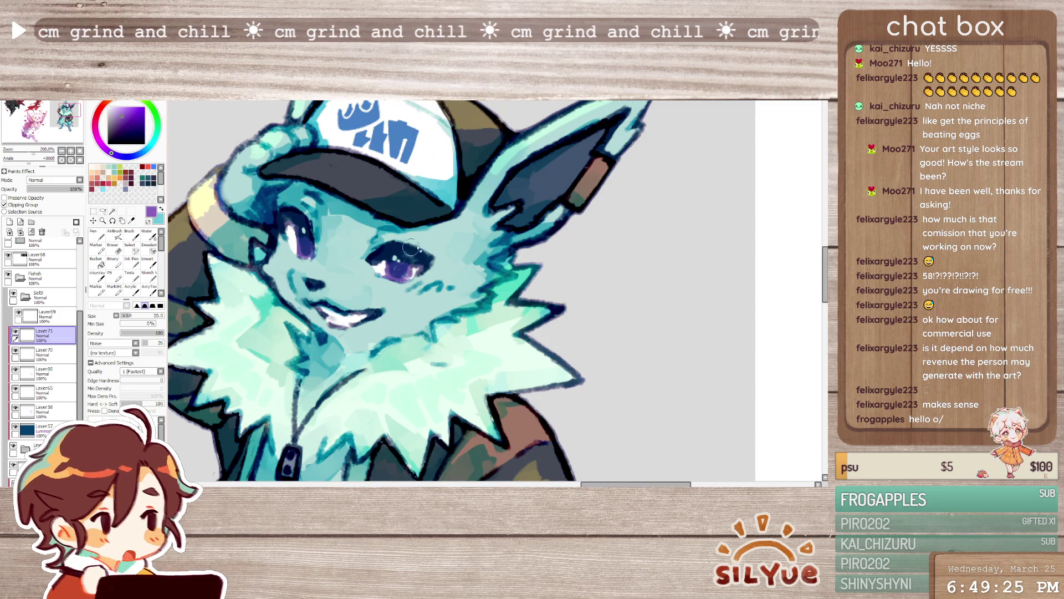
scroll(412, 249, "down", 4)
scroll(419, 242, "down", 1)
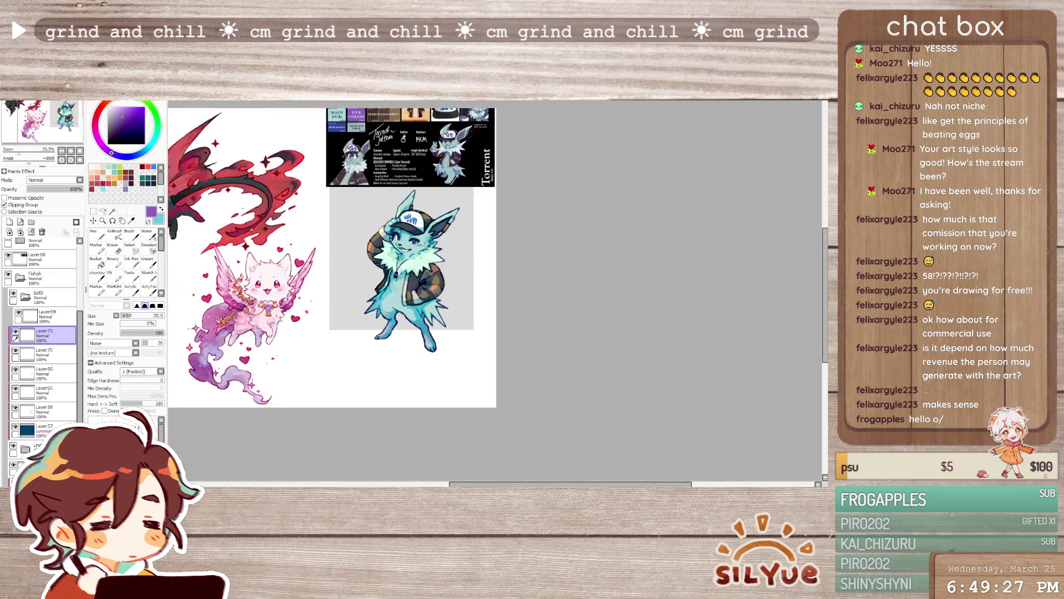
scroll(420, 242, "up", 3)
scroll(376, 344, "up", 1)
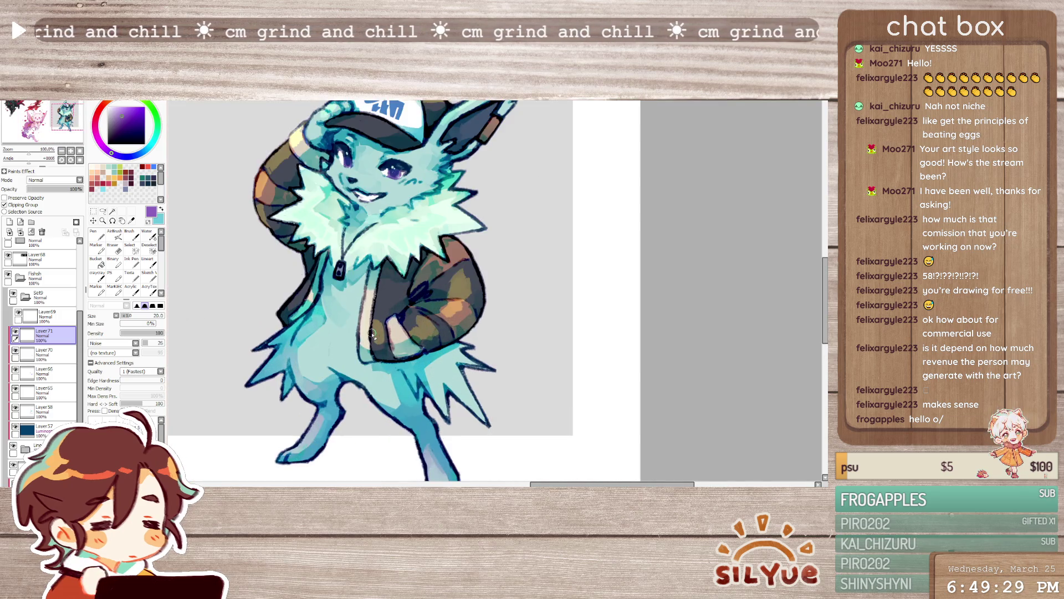
key("b")
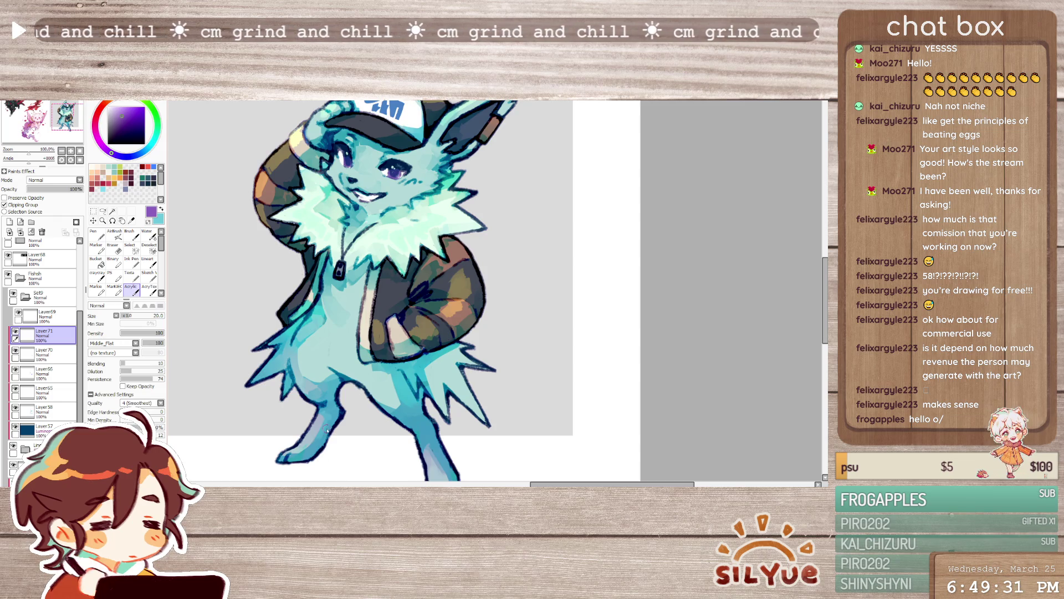
left_click(45, 316)
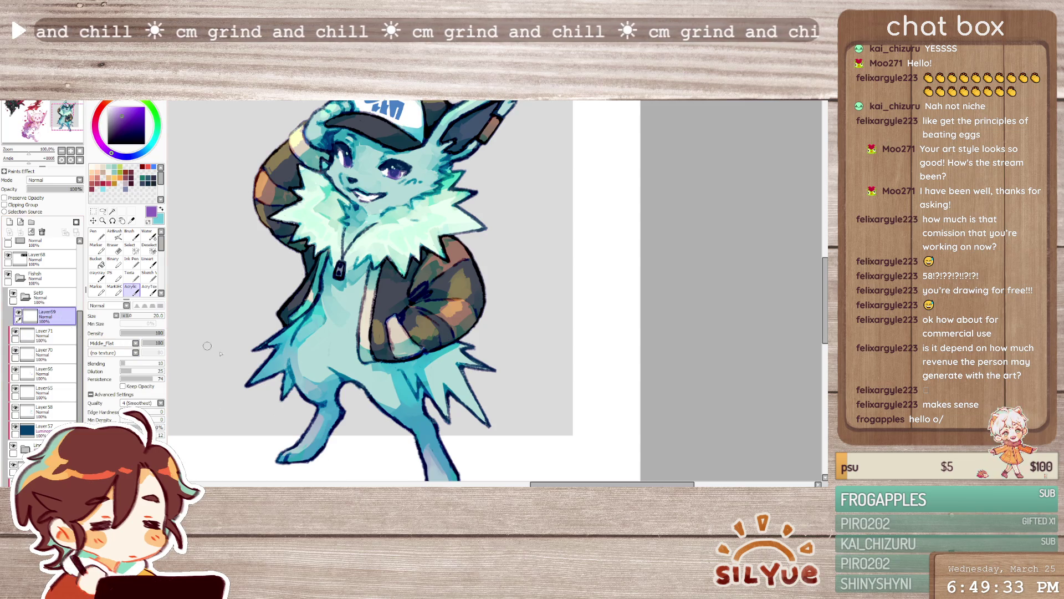
scroll(375, 307, "down", 2)
scroll(374, 307, "up", 2)
scroll(372, 194, "up", 1)
scroll(369, 200, "down", 1)
scroll(368, 199, "up", 1)
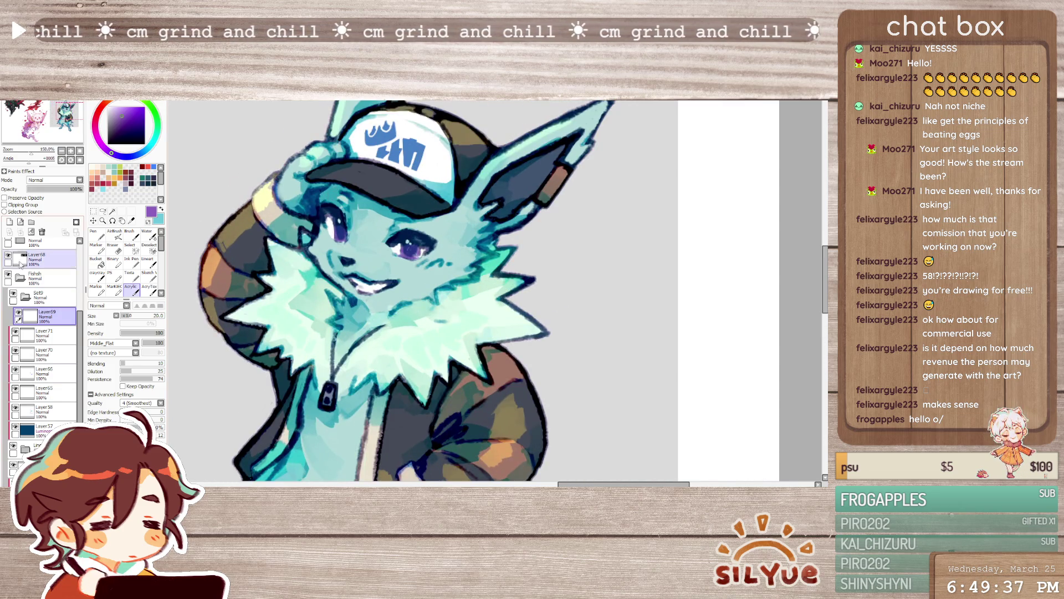
- Discard the unused empty layer and darken the teal shading beside the left eye
left_click(10, 222)
scroll(164, 252, "down", 2)
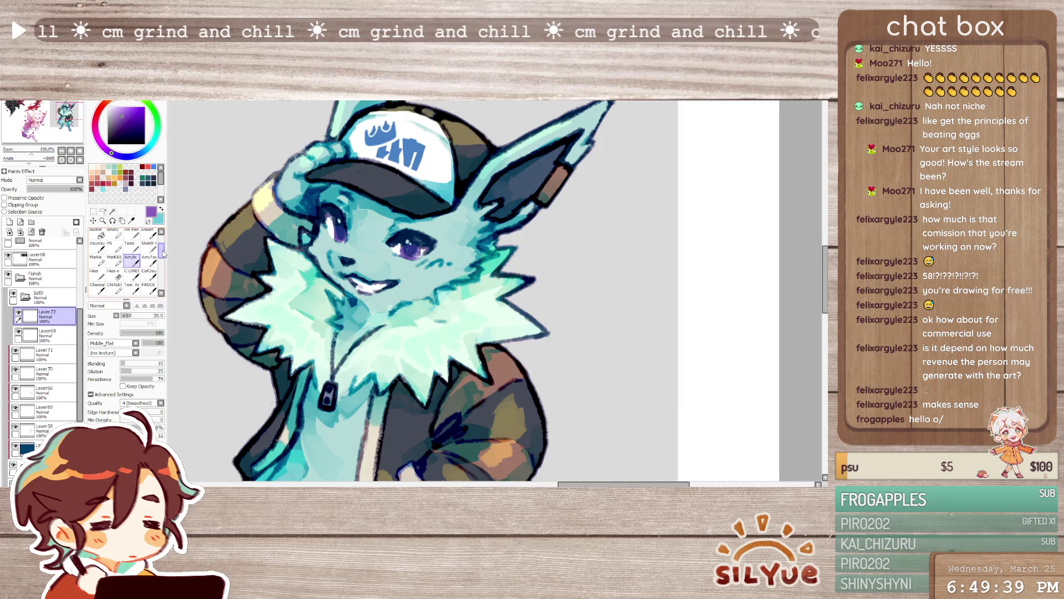
left_click(131, 286)
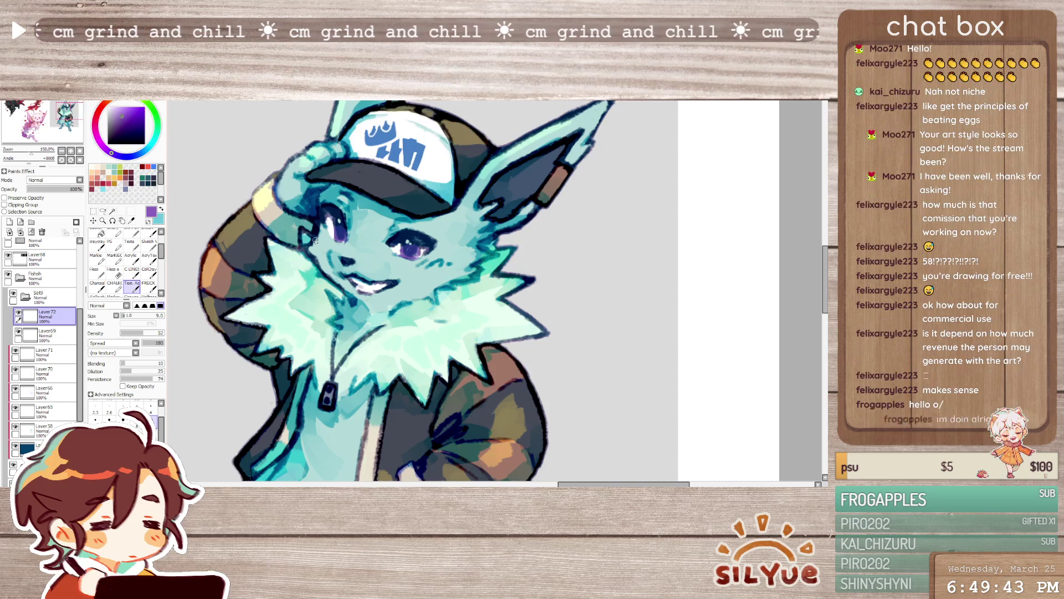
left_click(19, 317)
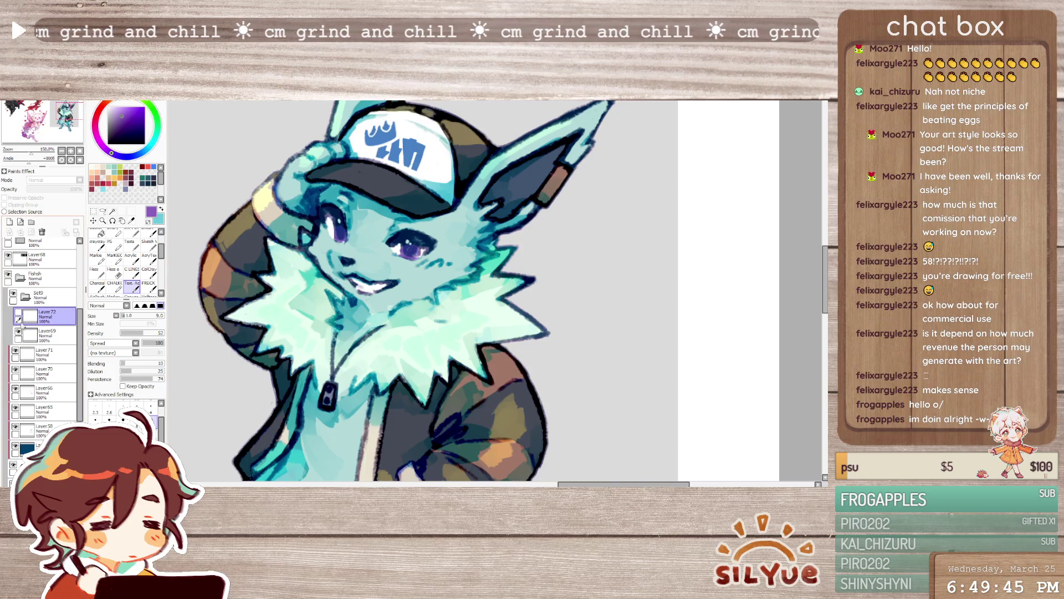
left_click(42, 233)
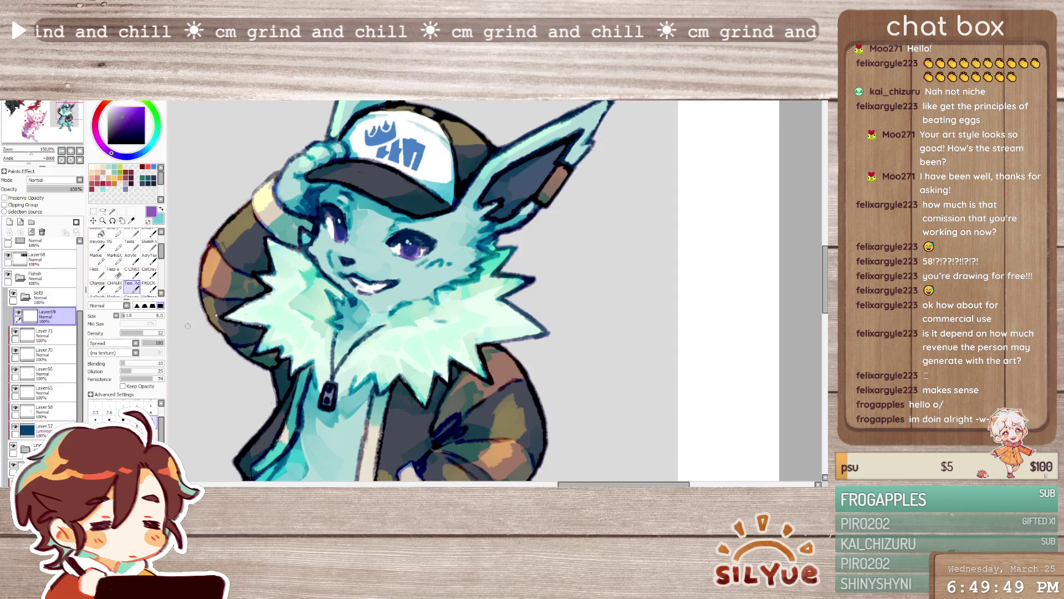
left_click_drag(323, 207, 358, 203)
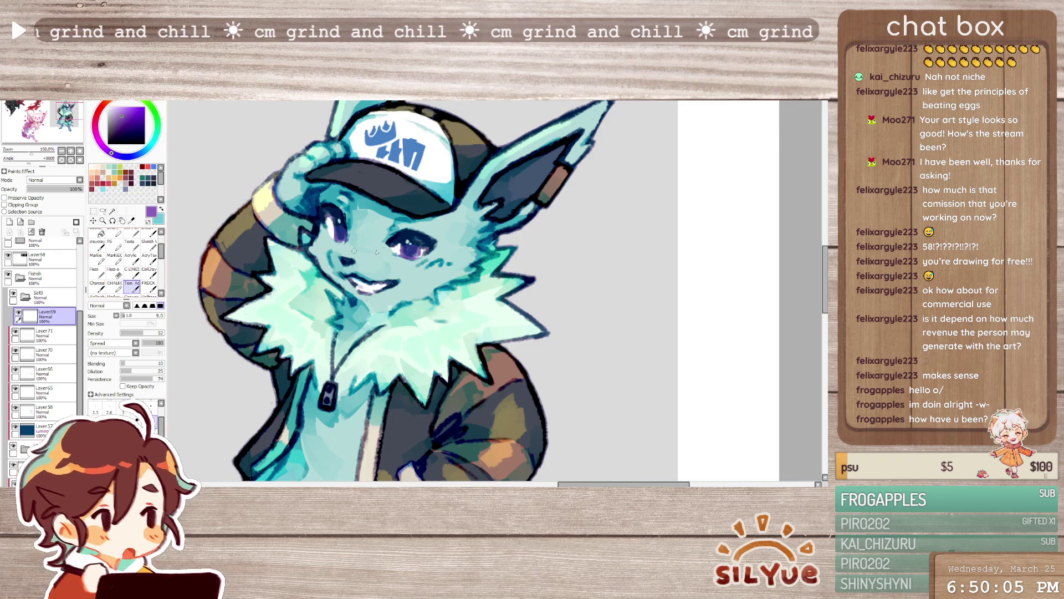
- With a larger flat brush in light teal on a new layer, brighten near the left eye and mirror-check it
left_click(97, 259)
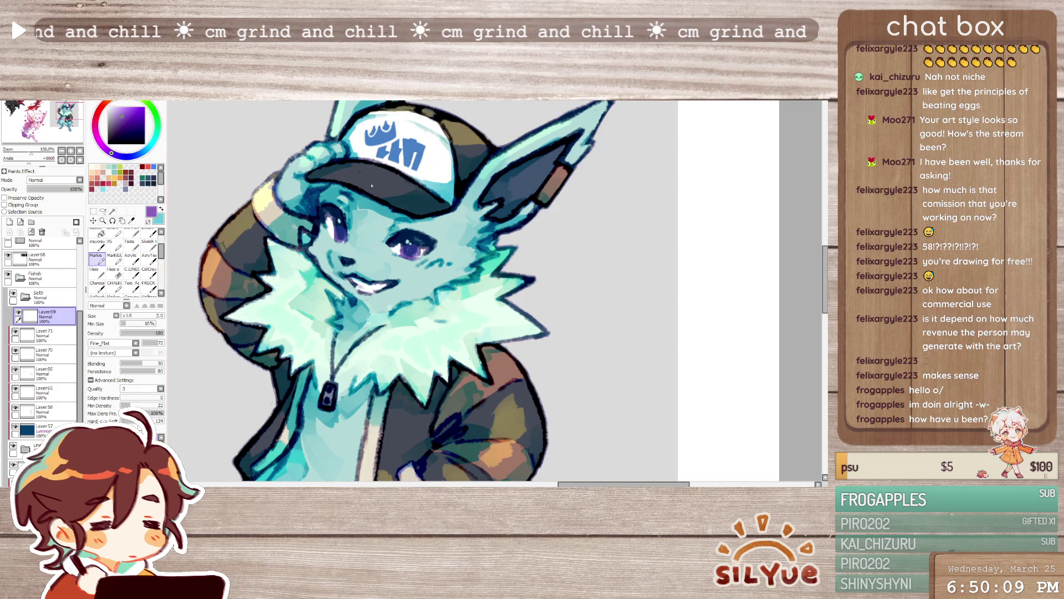
left_click(349, 208, "alt")
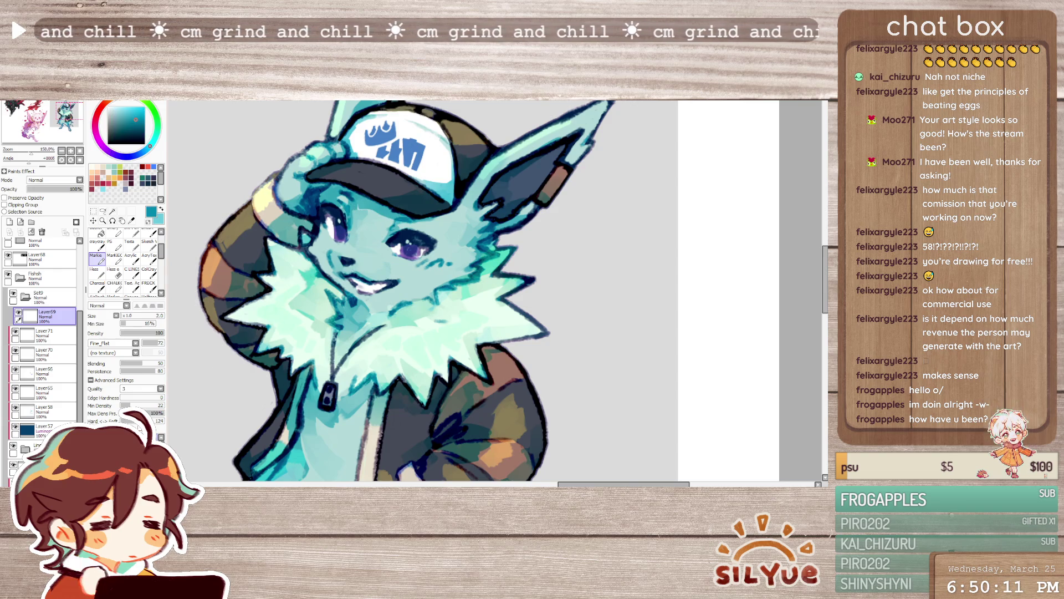
key("]")
key("]")
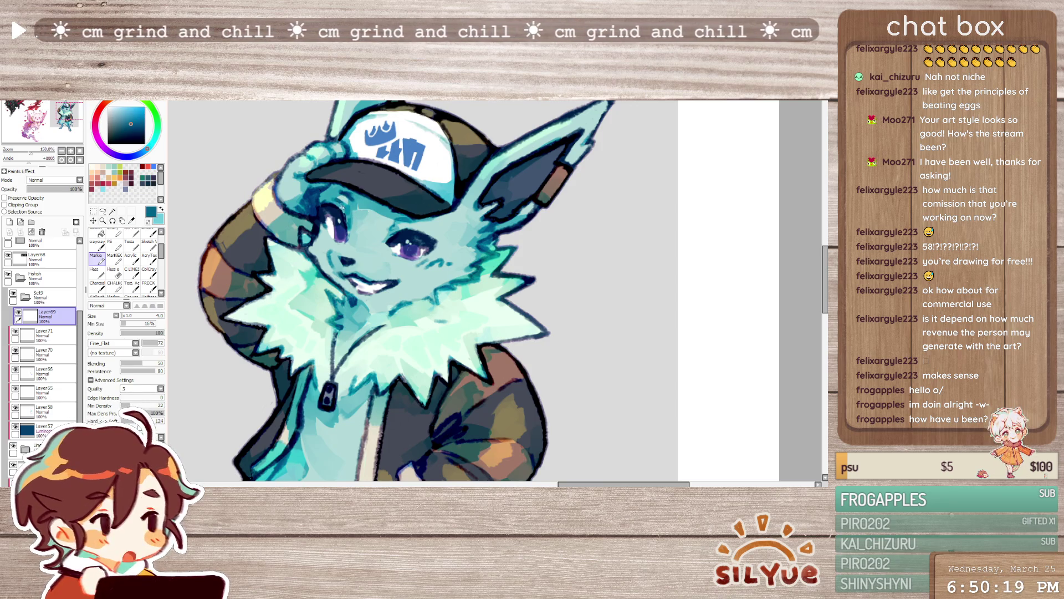
key("x")
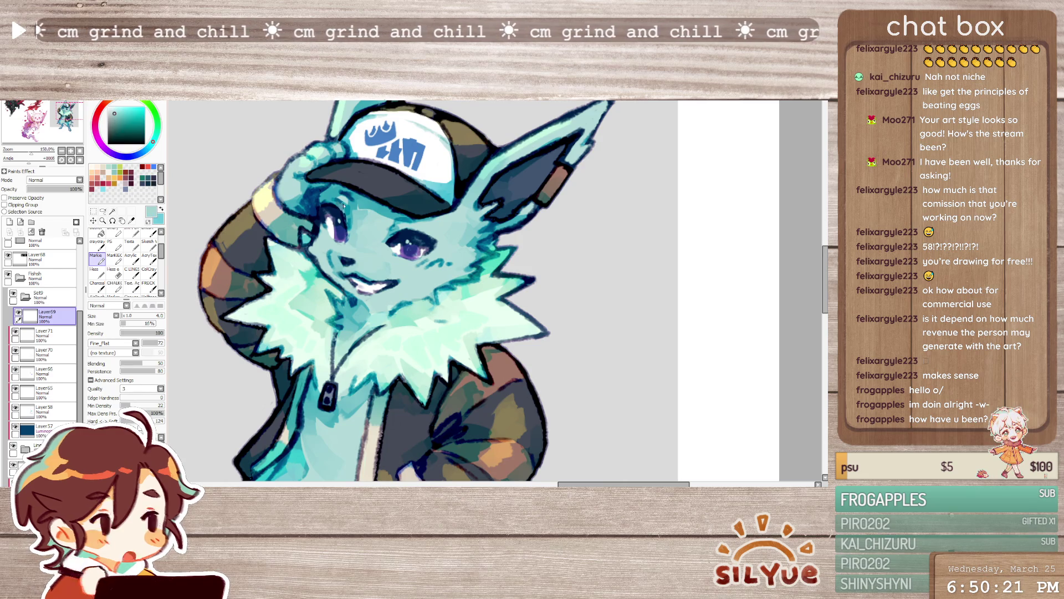
left_click(8, 222)
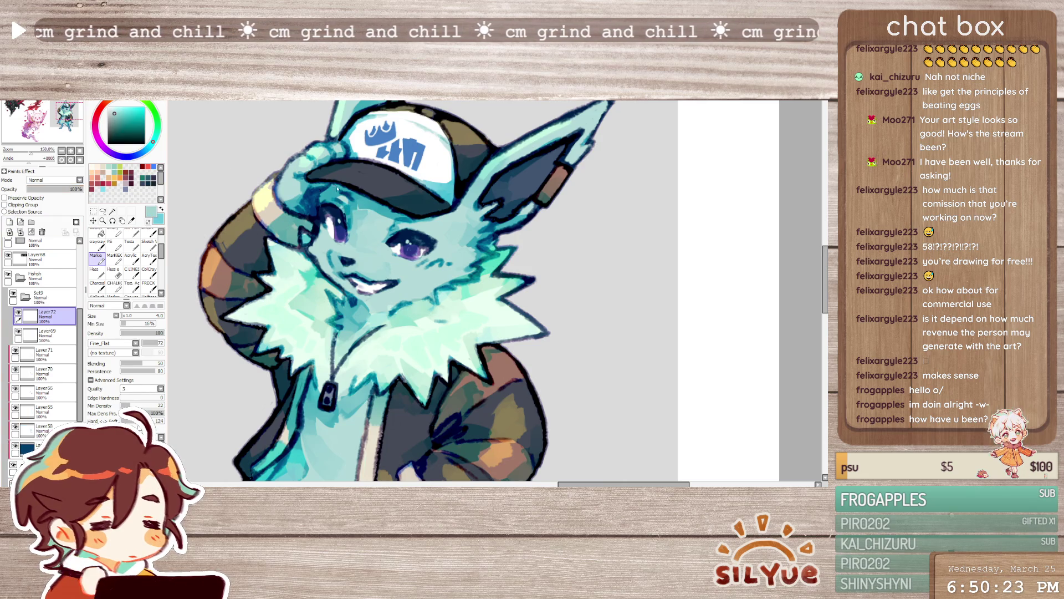
left_click_drag(337, 204, 346, 212)
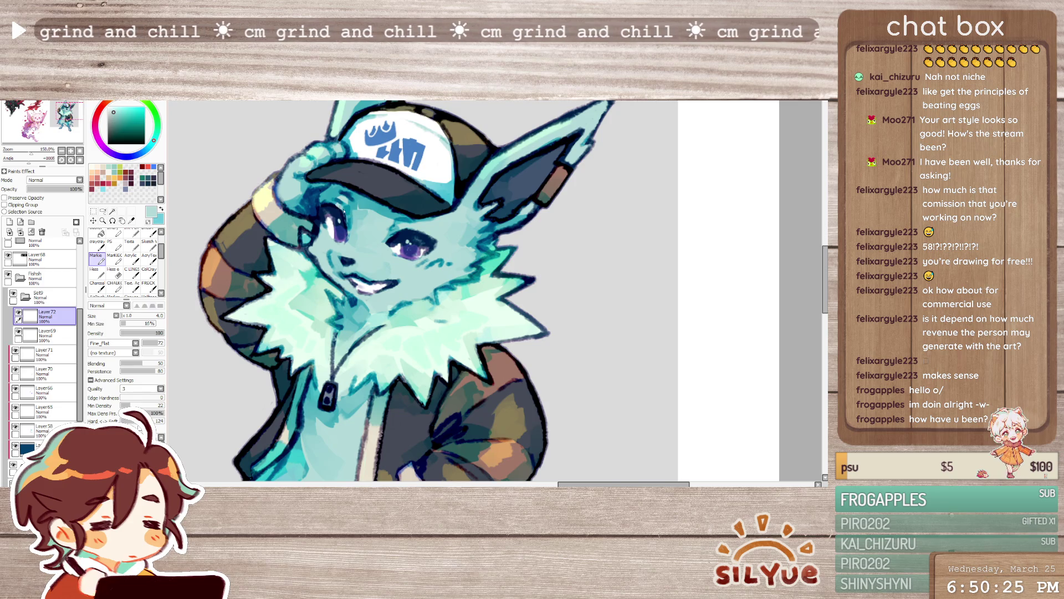
key("h")
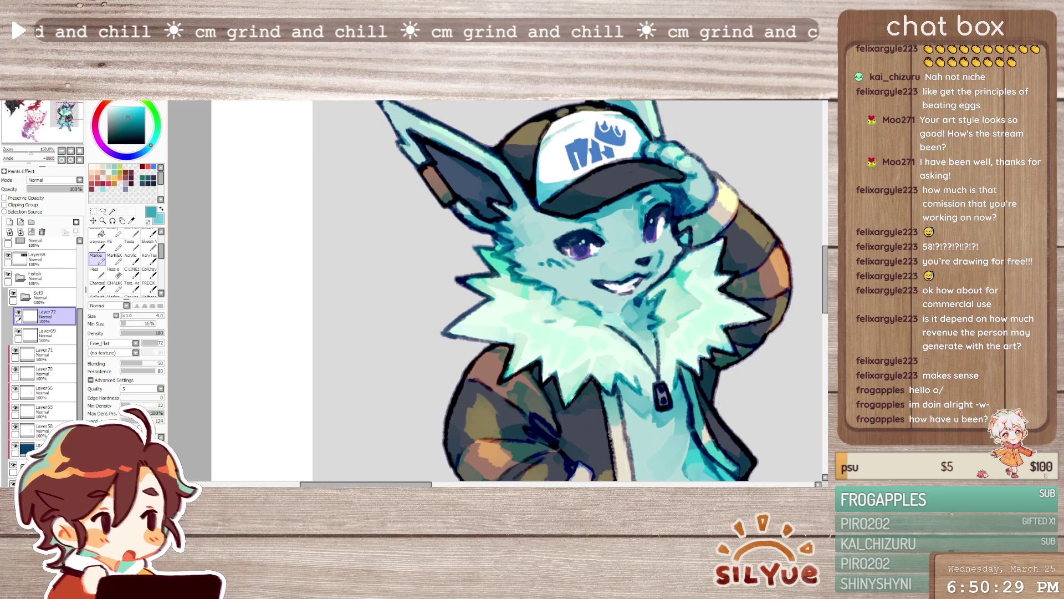
key("h")
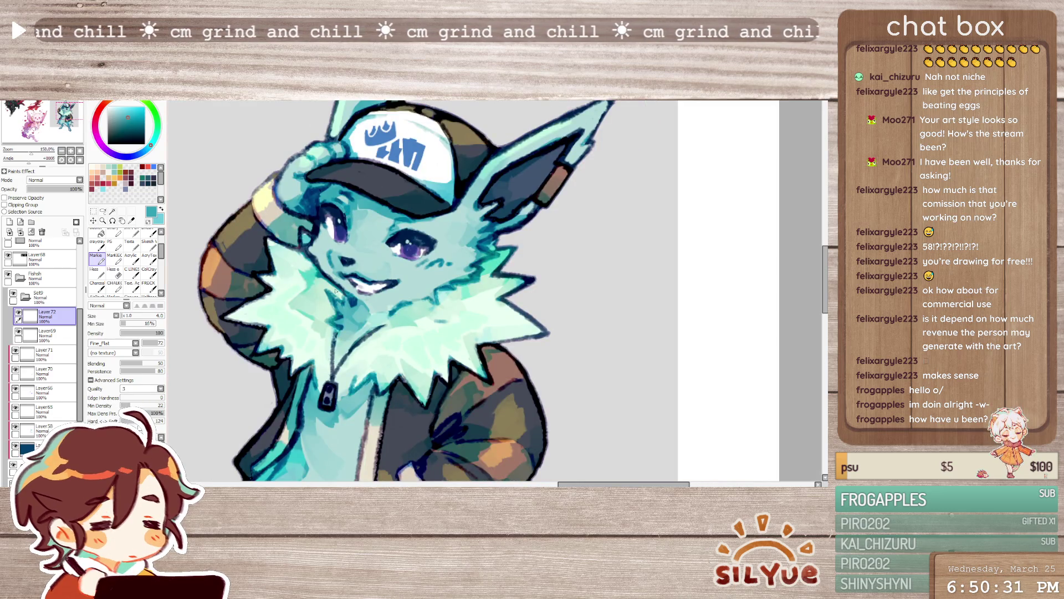
- Sample mint and darker face shades and add a small darker touch on the face
left_click(416, 223, "alt")
left_click(403, 227, "alt")
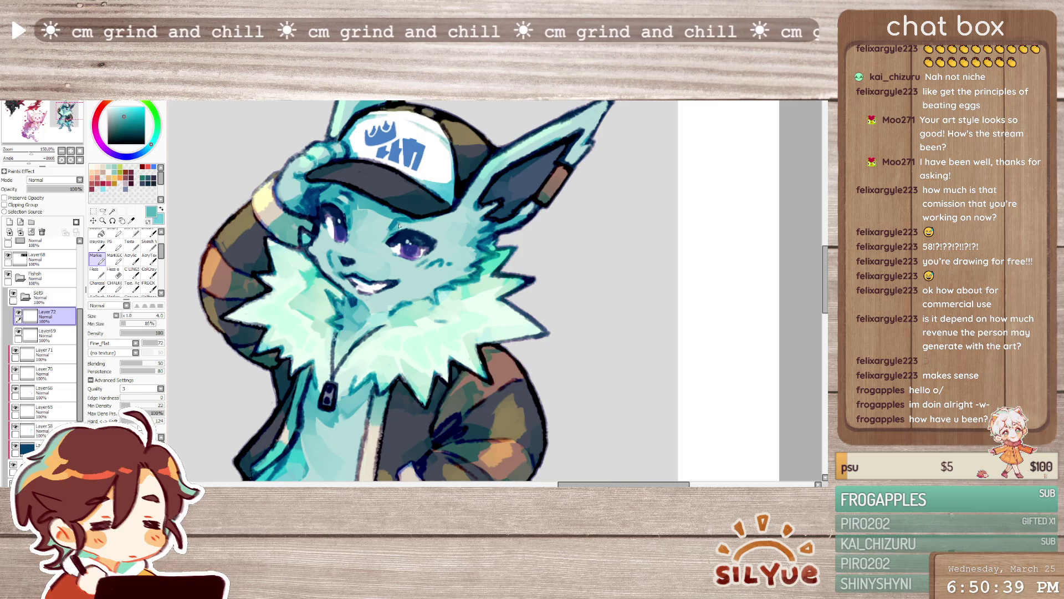
left_click_drag(427, 227, 421, 230)
left_click(372, 205, "alt")
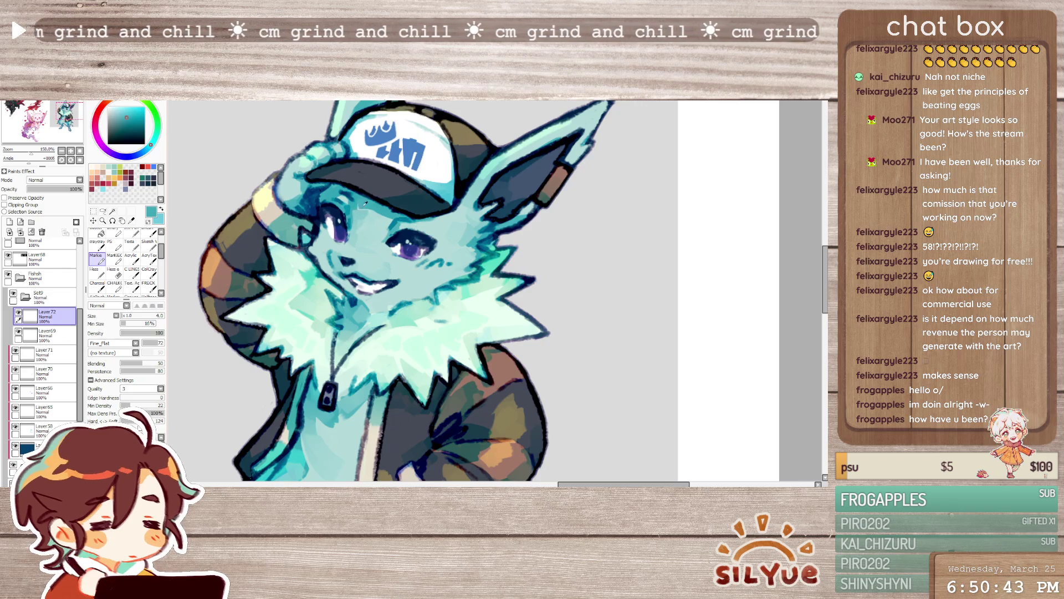
scroll(507, 229, "down", 2)
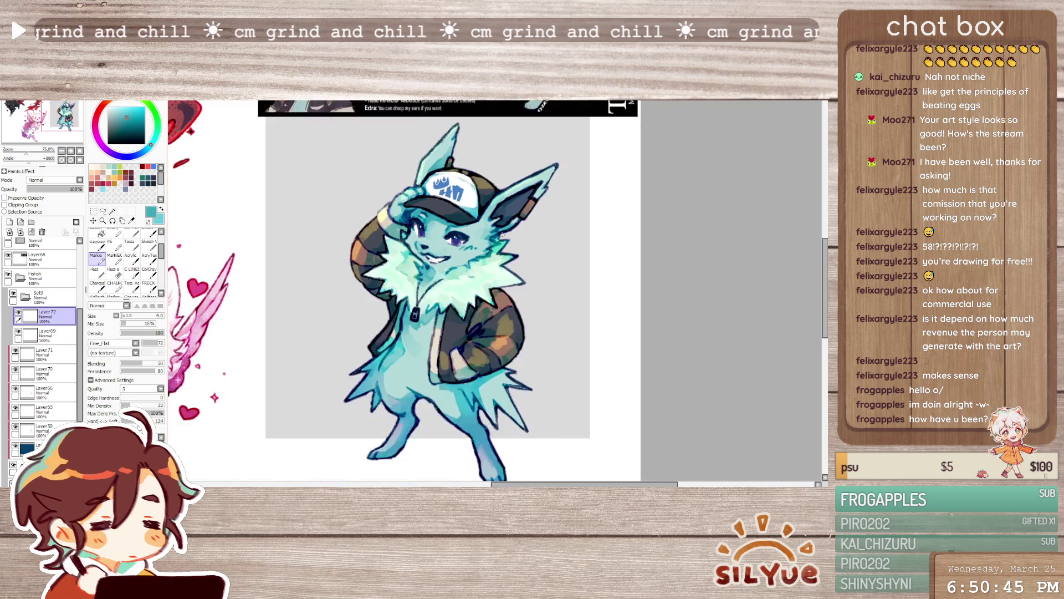
scroll(476, 228, "up", 1)
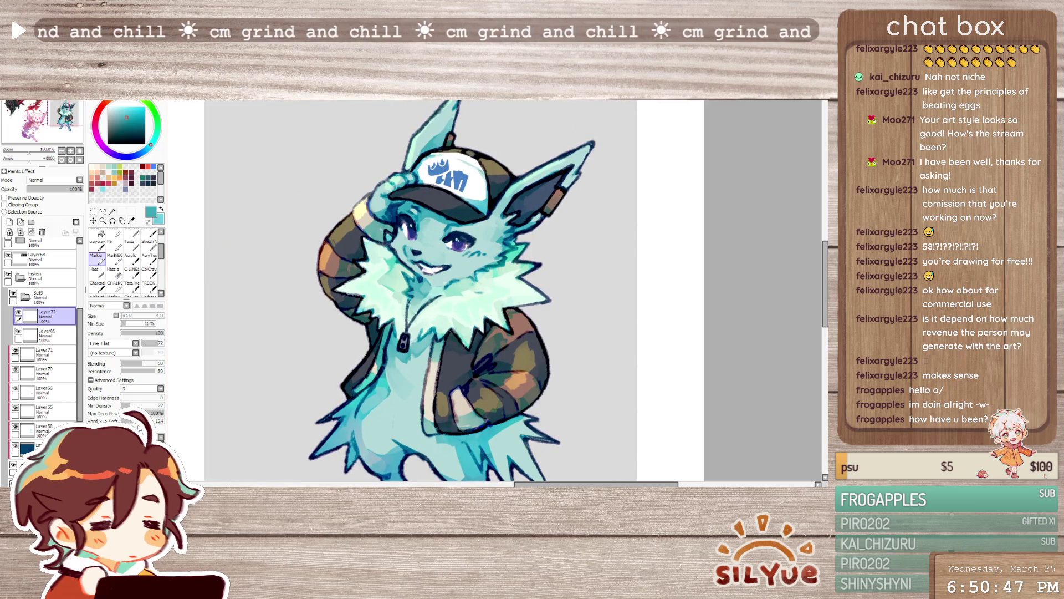
scroll(572, 222, "up", 1)
scroll(571, 222, "up", 1)
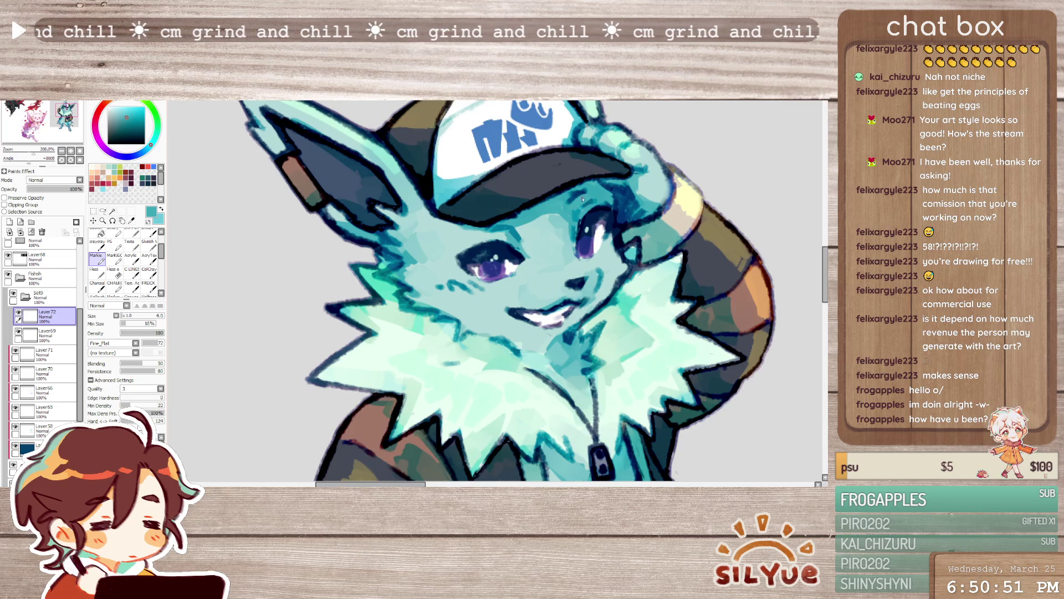
- Lighten the area near the right eye on a new layer, mirror-check it, and merge down into Layer69
left_click(536, 258, "alt")
left_click(9, 223)
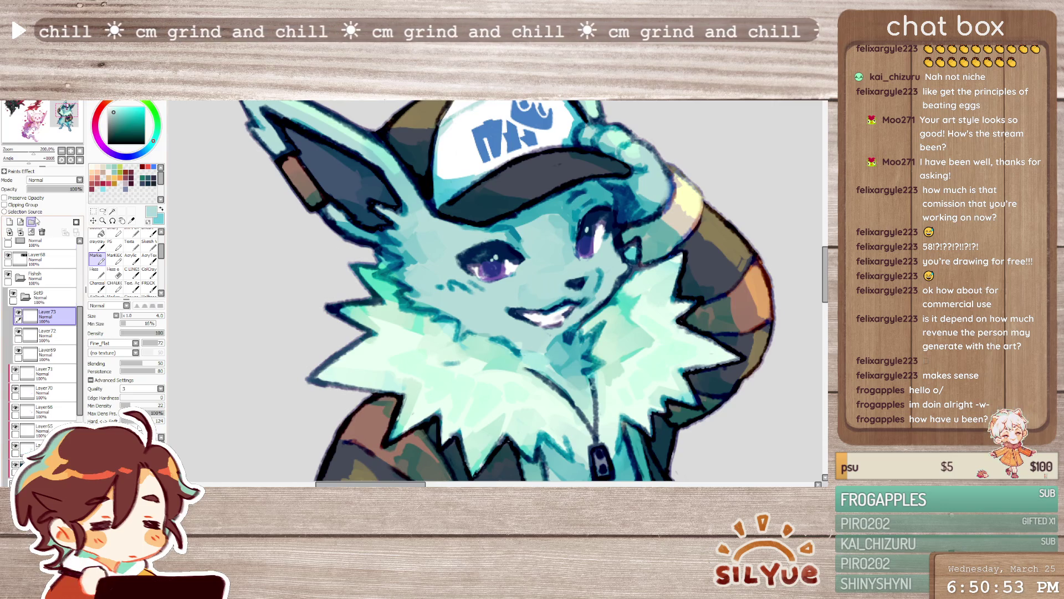
left_click_drag(590, 209, 585, 213)
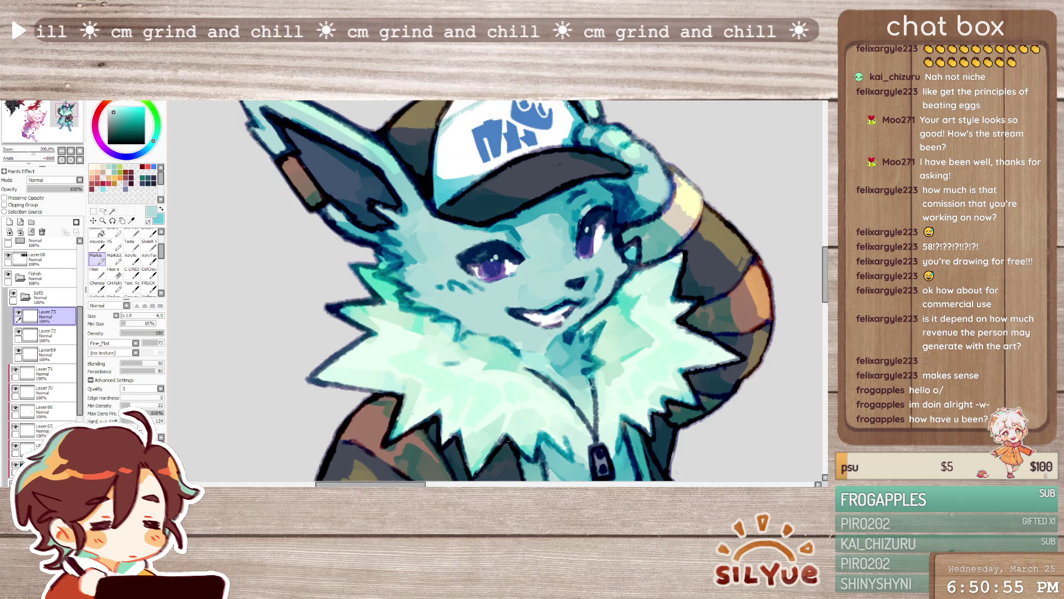
key("h")
left_click(430, 213, "alt")
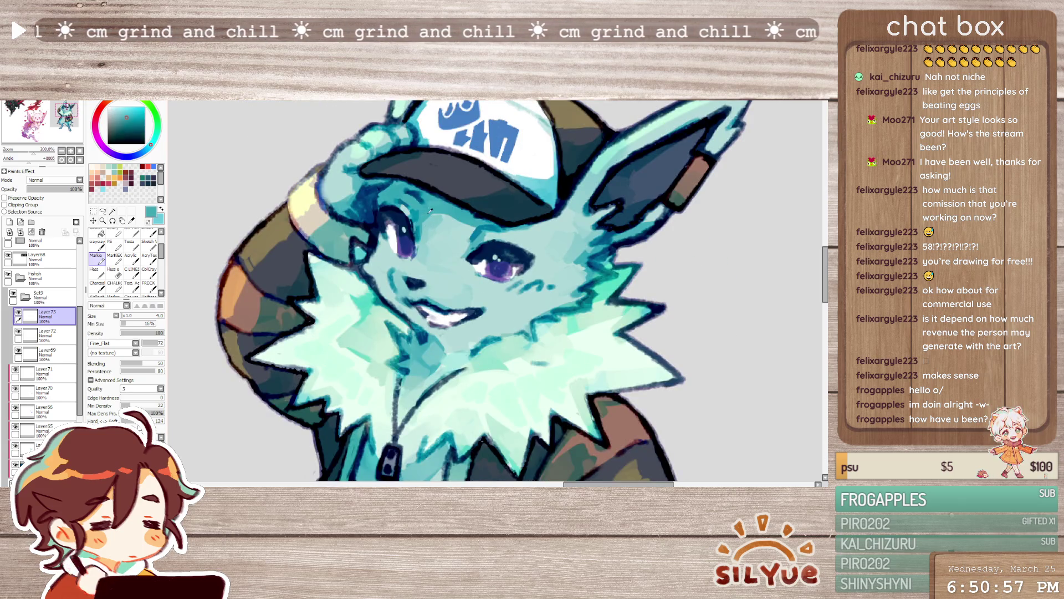
key("ctrl+e")
key("ctrl+e")
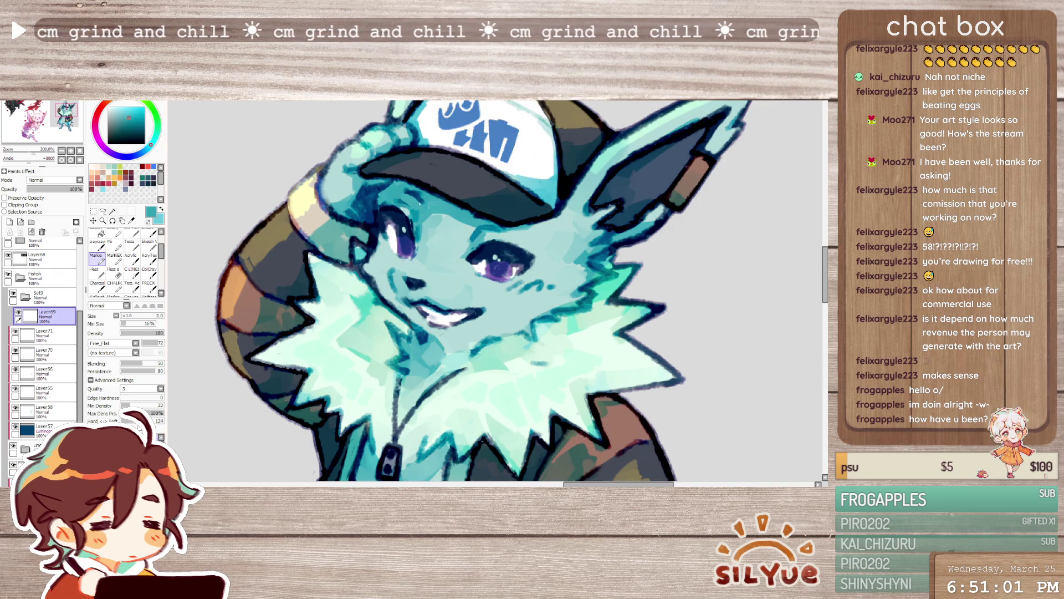
- Sample a darker teal near the eye and deepen the shading beside it
left_click(491, 227, "alt")
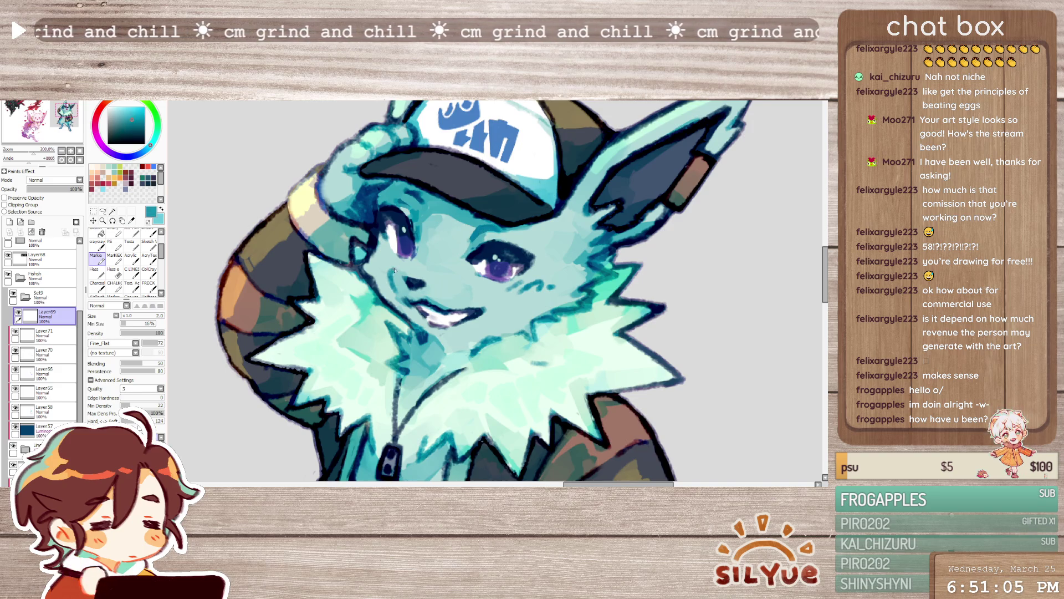
left_click(418, 241, "alt")
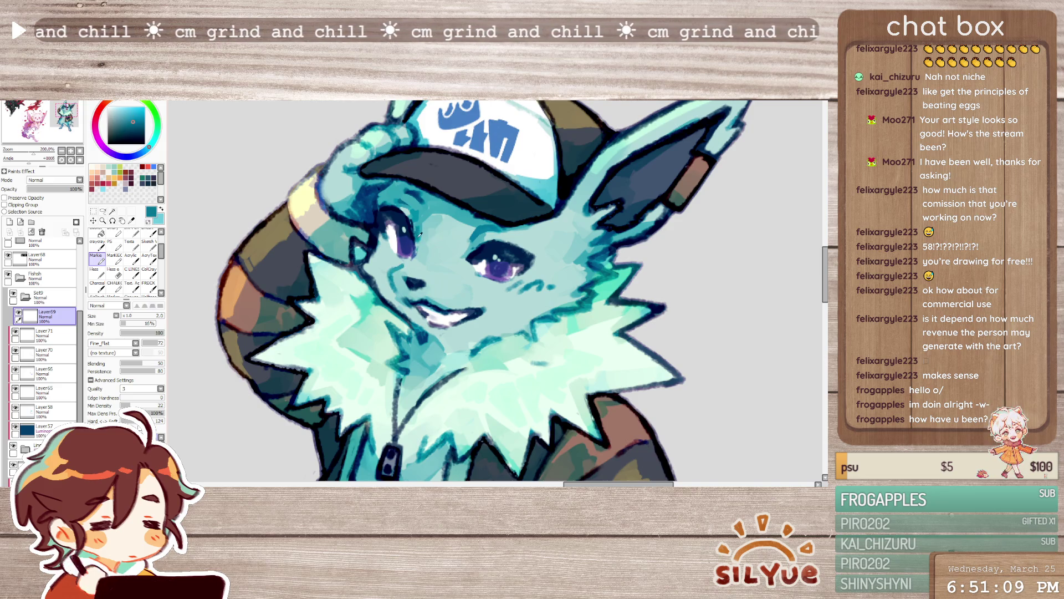
left_click_drag(421, 248, 419, 243)
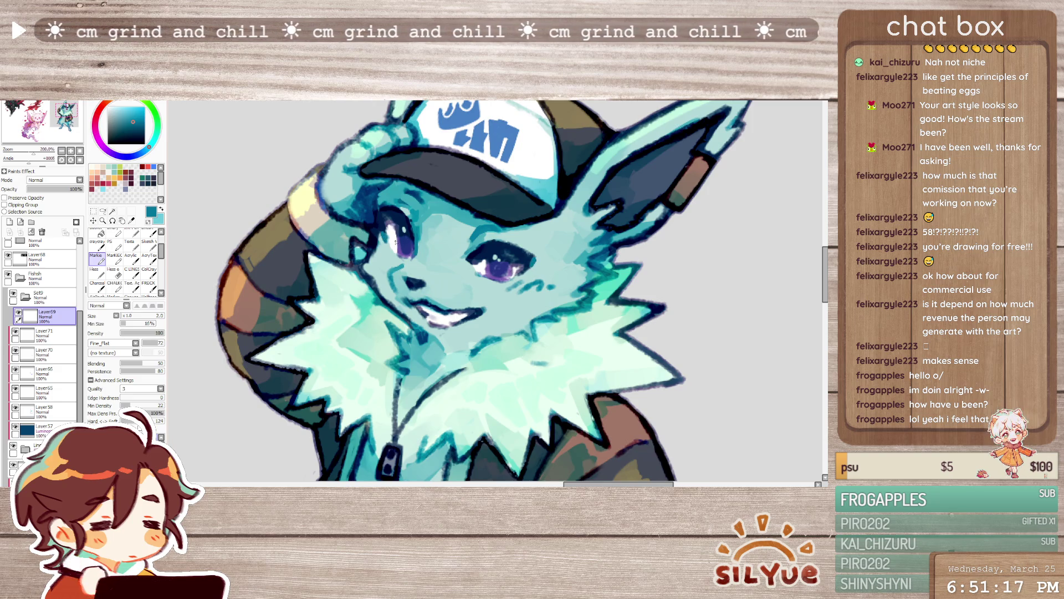
scroll(389, 236, "down", 2)
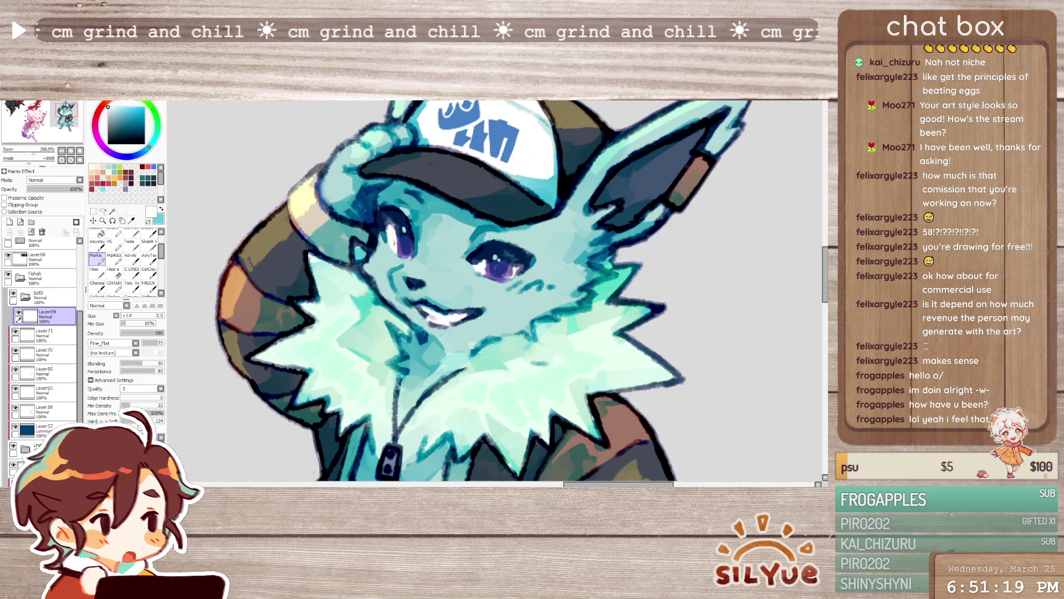
scroll(550, 292, "down", 1)
scroll(554, 292, "up", 1)
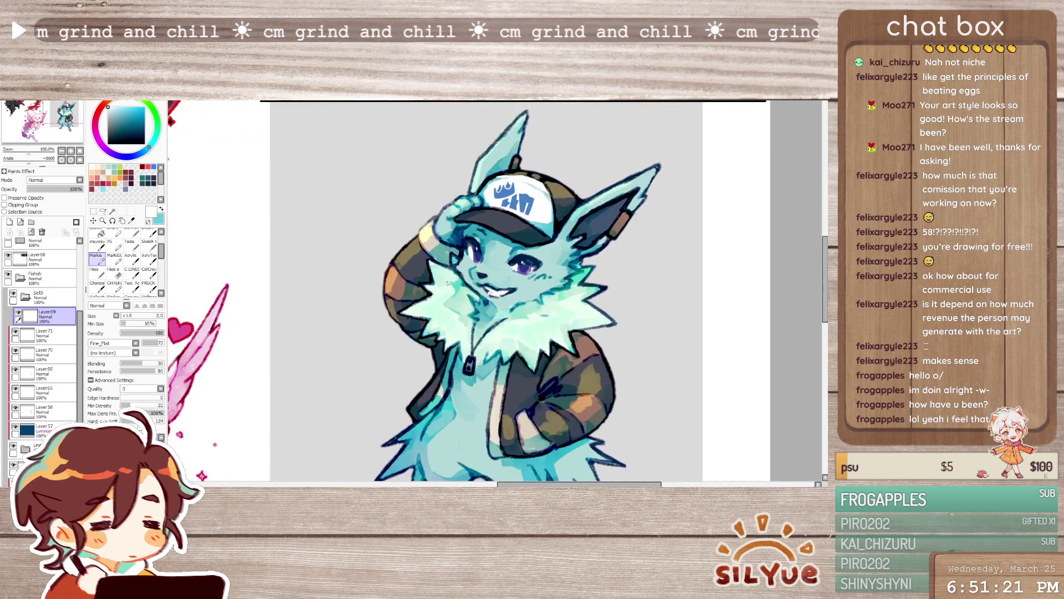
- Mirror-check the drawing, sample the light mint fur, and bring the face into close-up view
key("h")
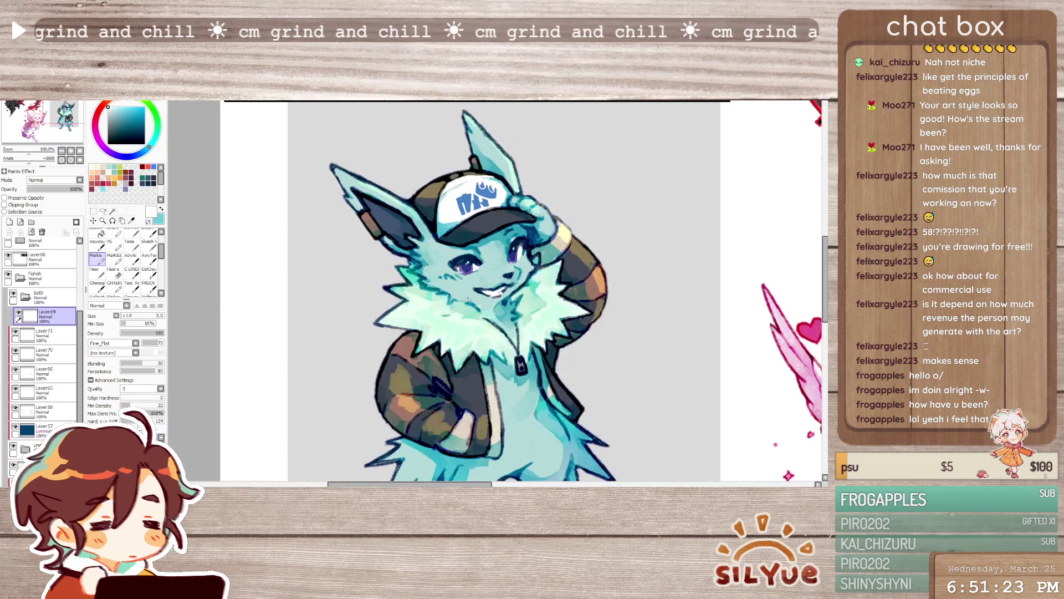
scroll(516, 291, "up", 2)
left_click(545, 251, "alt")
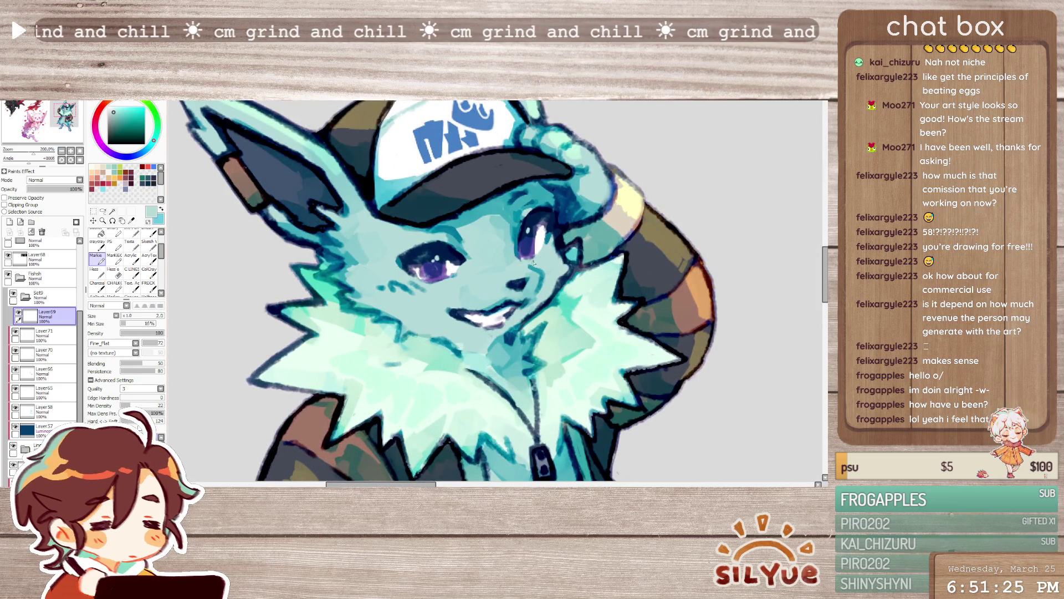
key("h")
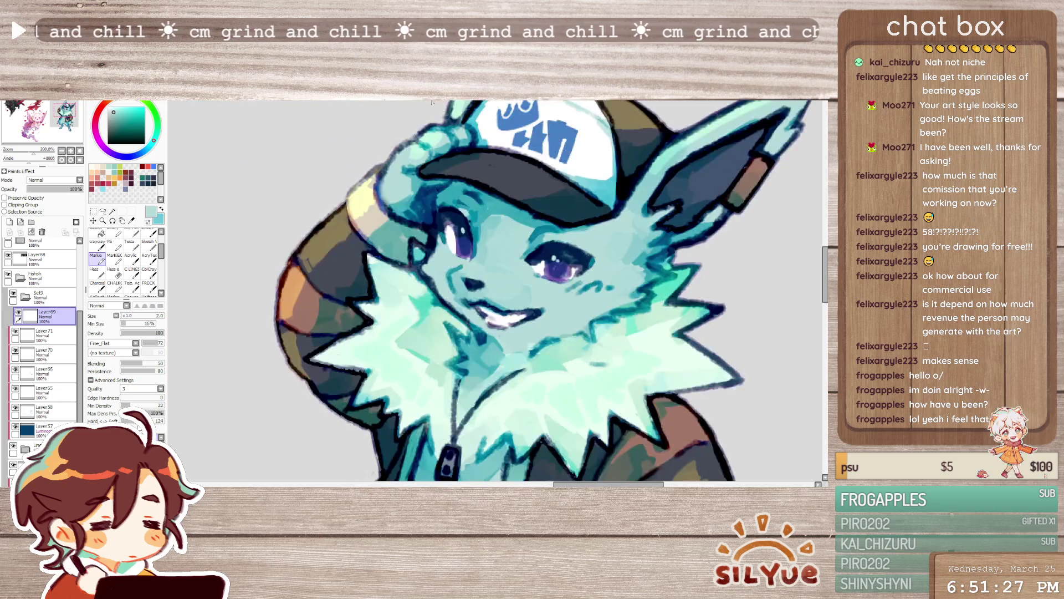
left_click_drag(543, 258, 452, 228)
- Add a new layer for face details and settle on a dark navy colour
left_click(10, 223)
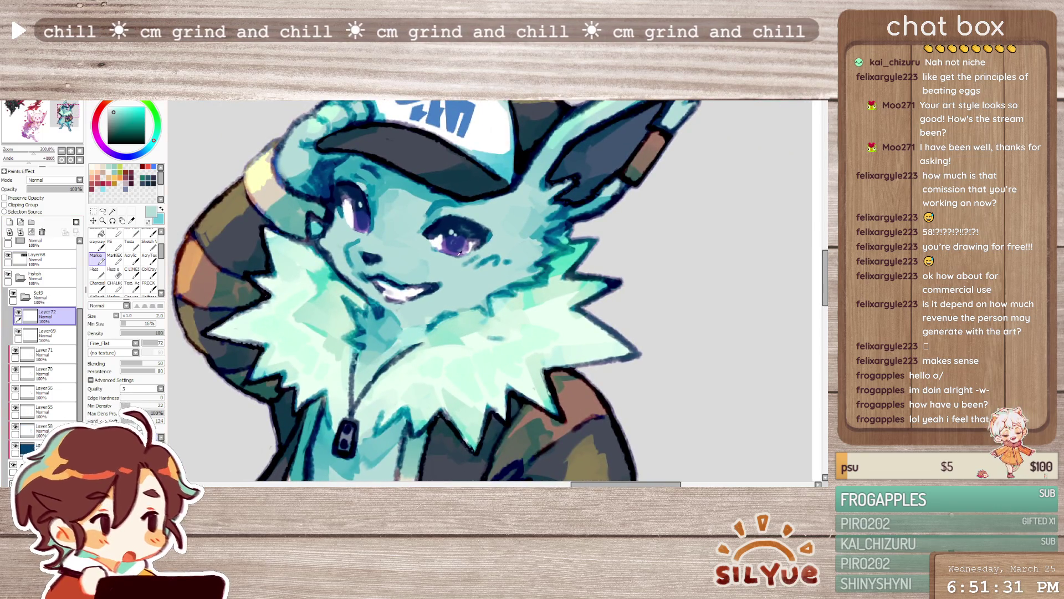
left_click(449, 242, "alt")
left_click(499, 170, "alt")
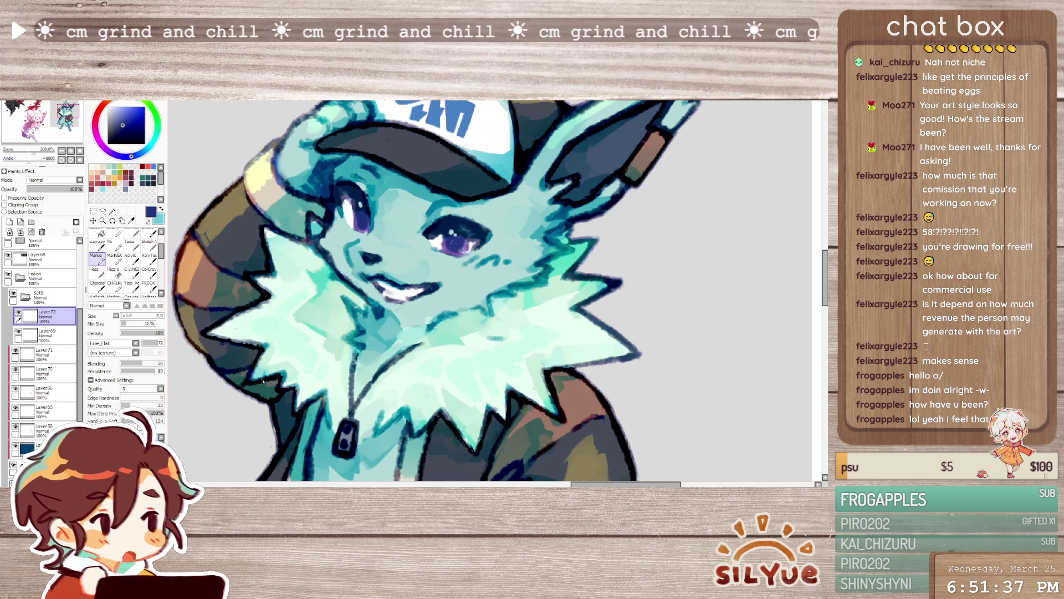
scroll(407, 229, "up", 1)
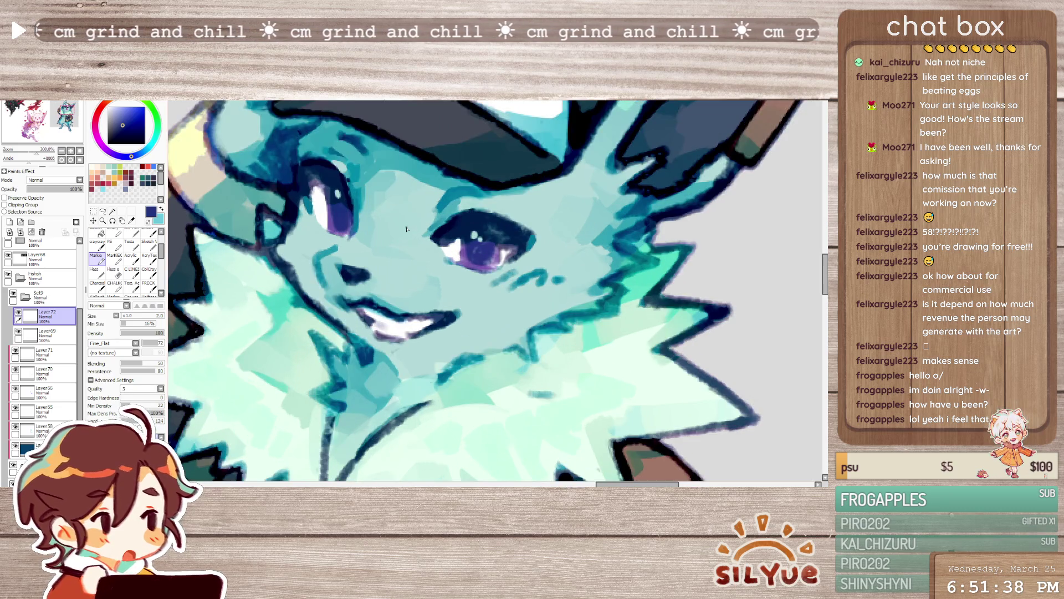
- Add Layer73 and Layer74 above Layer72 while picking the face teal and eye-highlight white
right_click(333, 282)
key("ctrl+shift+n")
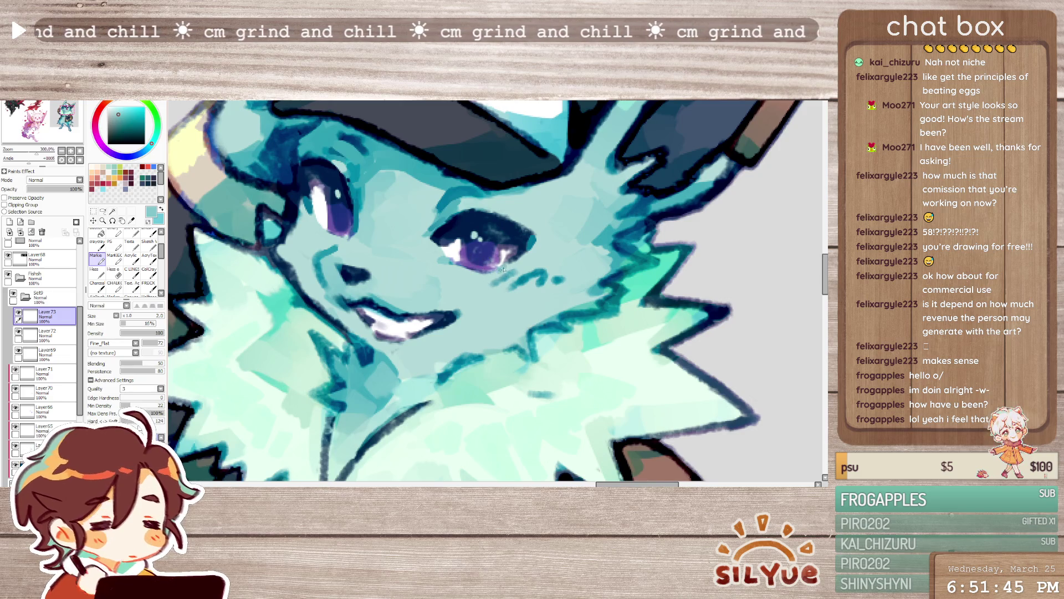
left_click(507, 257, "alt")
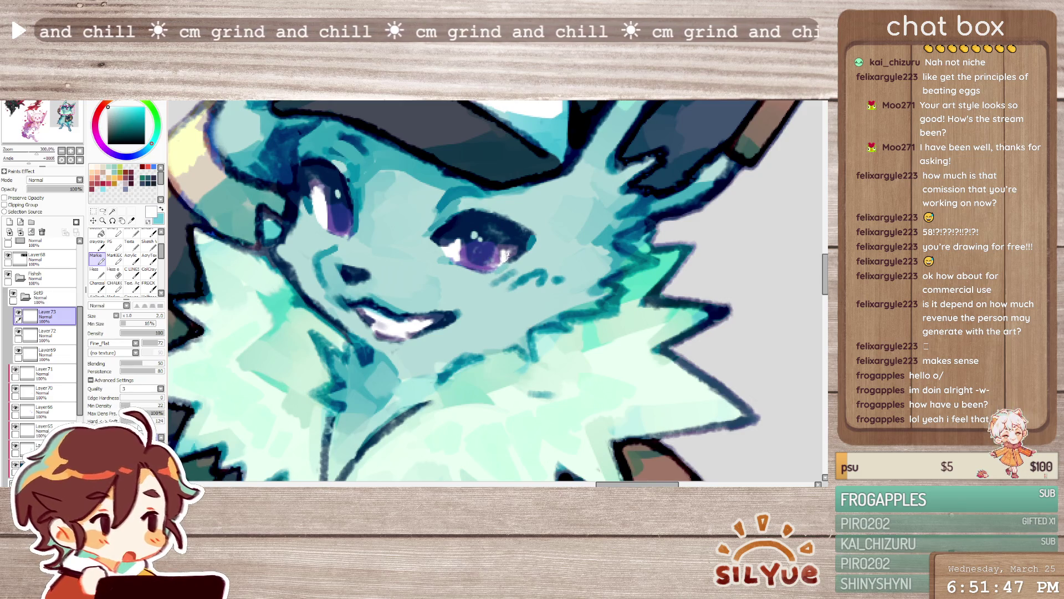
left_click(8, 222)
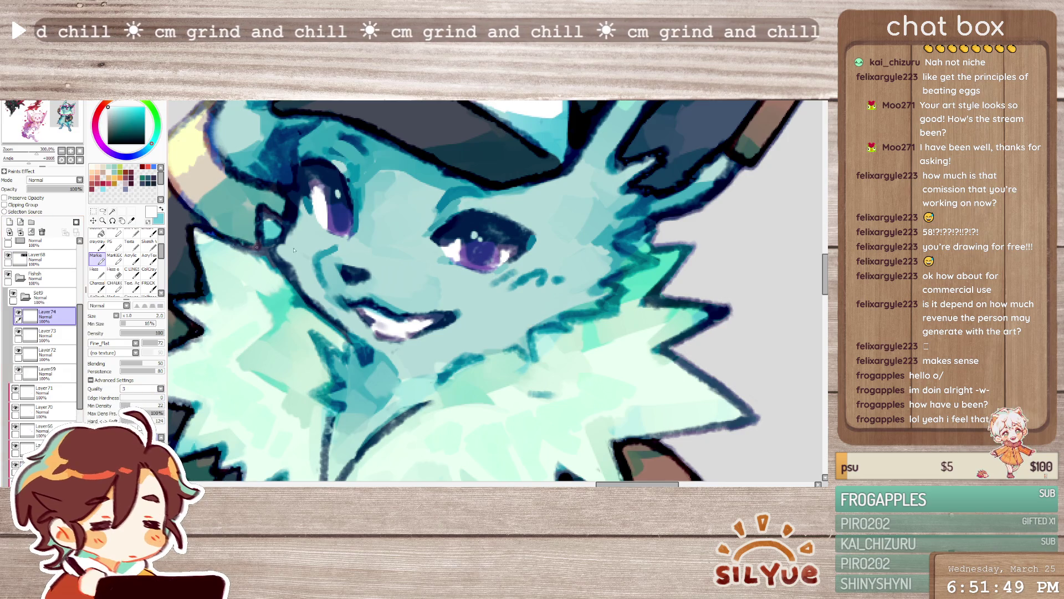
- Try navy and blue-grey near the eye, add Layer75, and sample the eye's purple
left_click(320, 189, "alt")
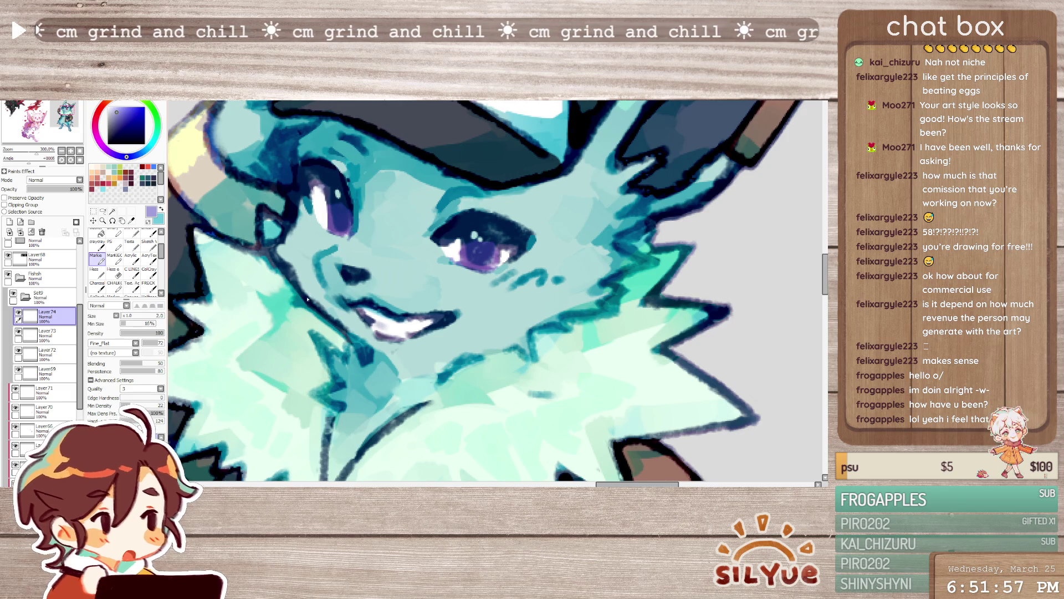
left_click(338, 193, "alt")
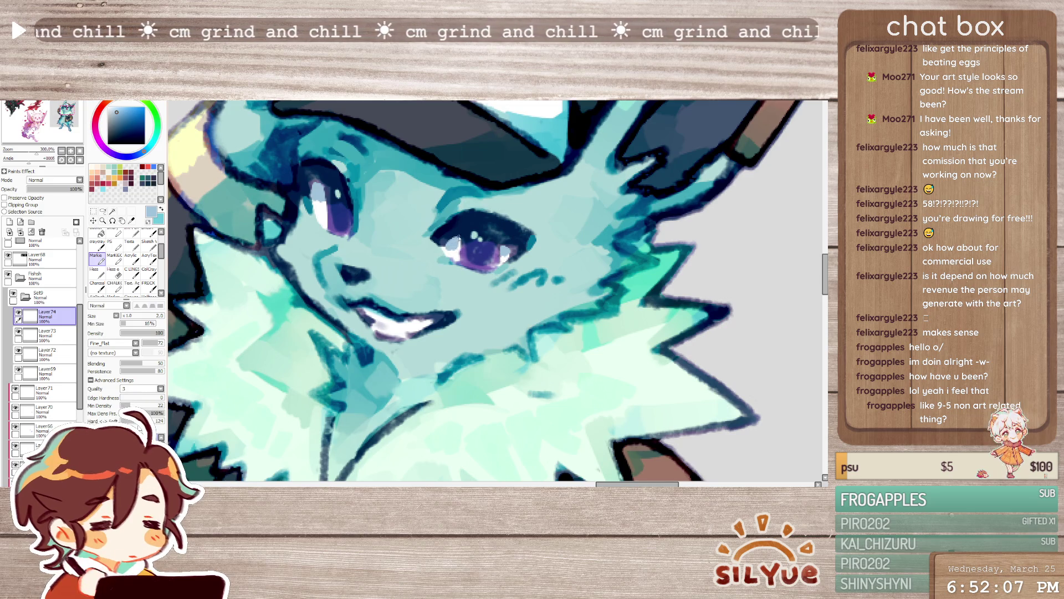
key("ctrl+shift+n")
left_click(478, 249, "alt")
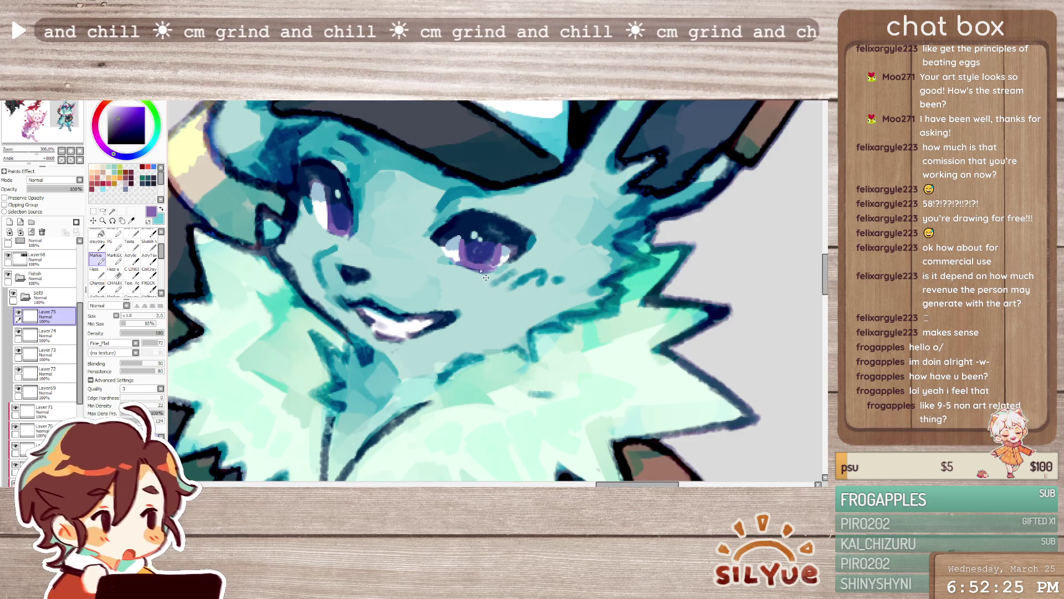
- Undo the three extra layer additions and add a single new Layer73 above Layer72
key("ctrl+e")
key("ctrl+e")
key("ctrl+e")
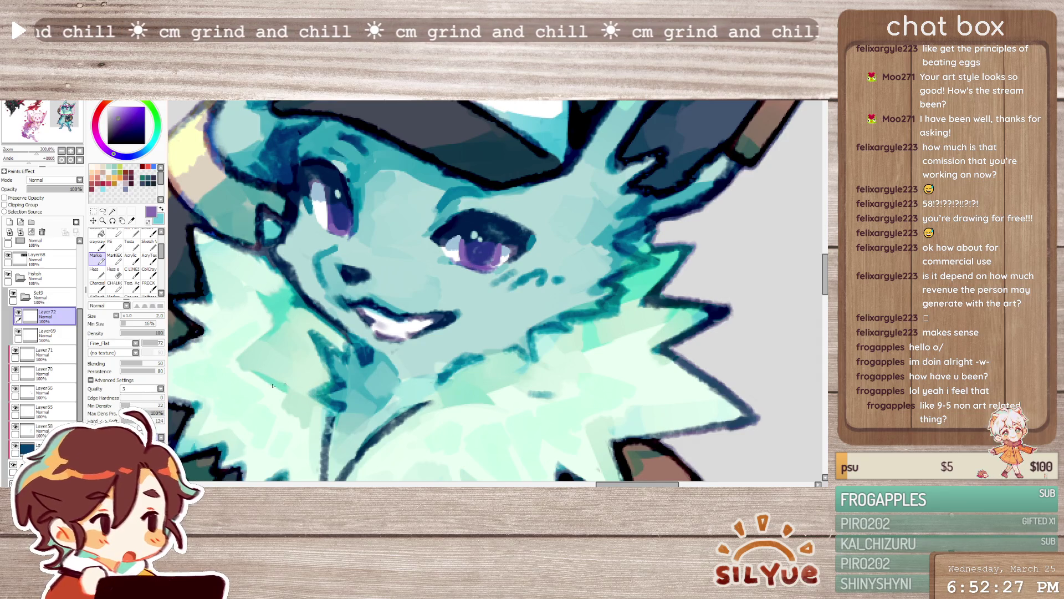
left_click(10, 222)
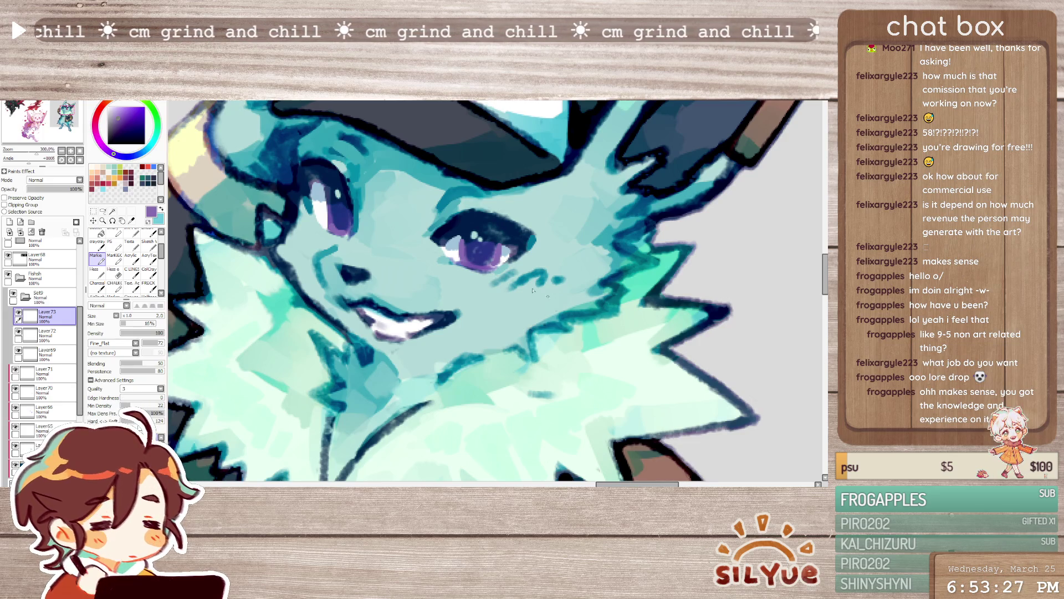
- On a new layer in dark navy, darken the pupil and reshape the teeth and mouth line
left_click(11, 222)
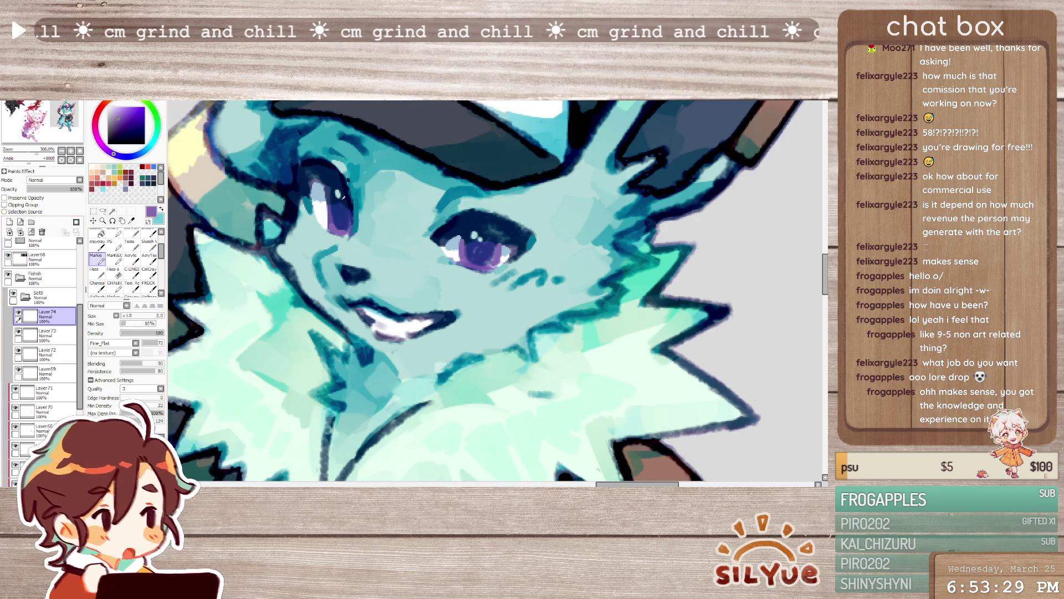
left_click(339, 193, "alt")
left_click_drag(474, 244, 488, 243)
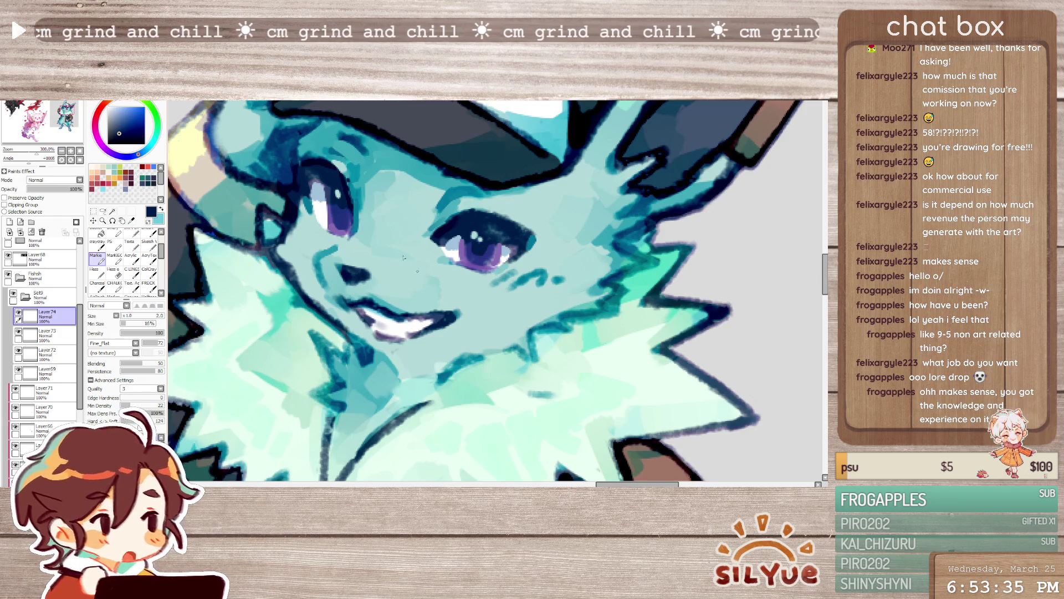
left_click_drag(366, 315, 404, 331)
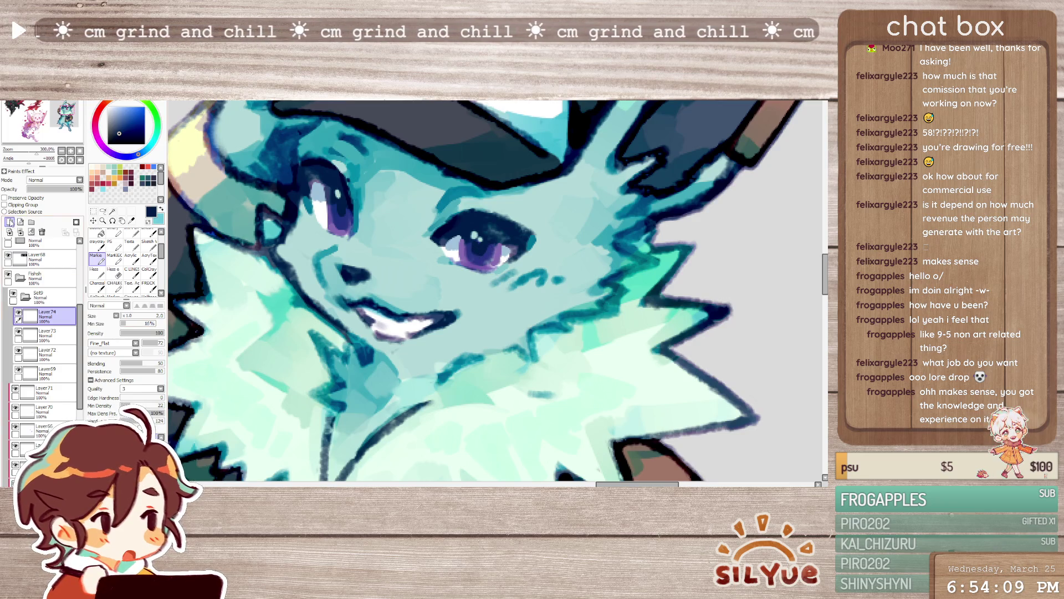
- Add further layers while sampling eye colours, then undo the surplus layer additions
left_click(8, 221)
left_click(465, 244, "alt")
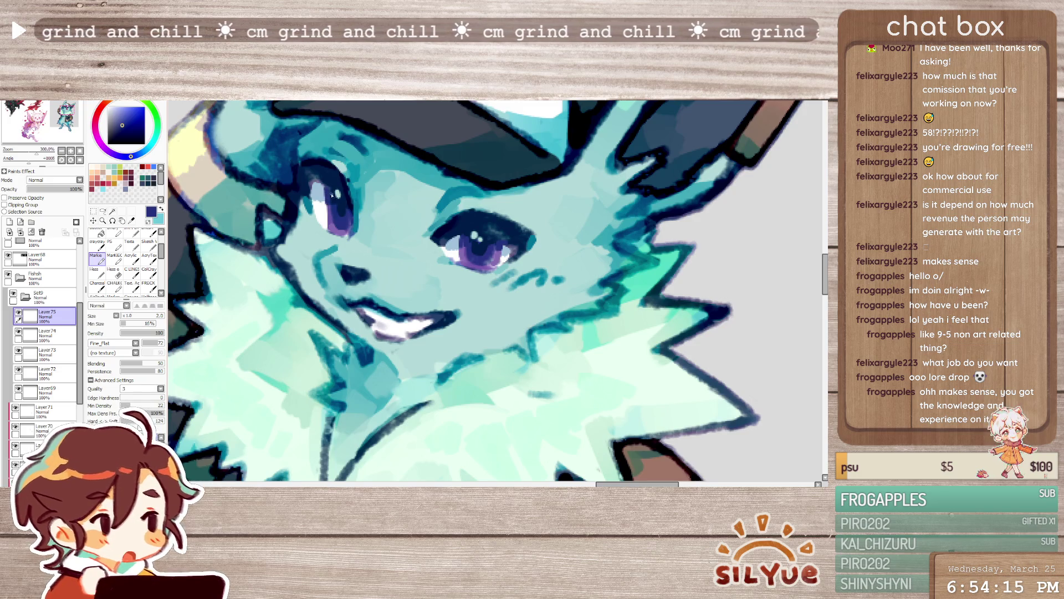
left_click(328, 201, "alt")
left_click(337, 194, "alt")
left_click(329, 202, "alt")
key("ctrl+shift+n")
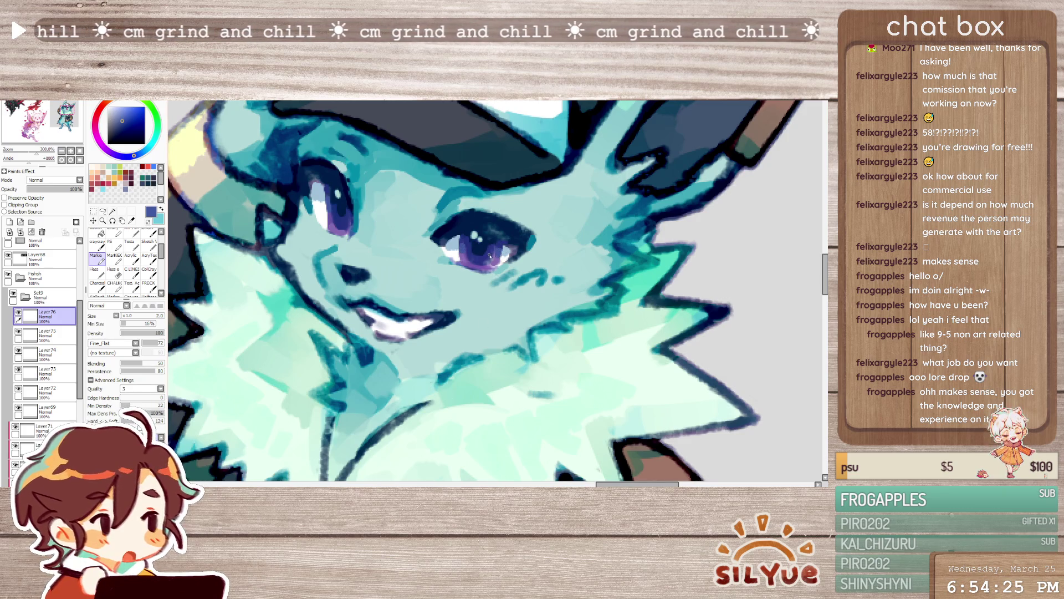
key("ctrl+e")
key("ctrl+e")
key("ctrl+e")
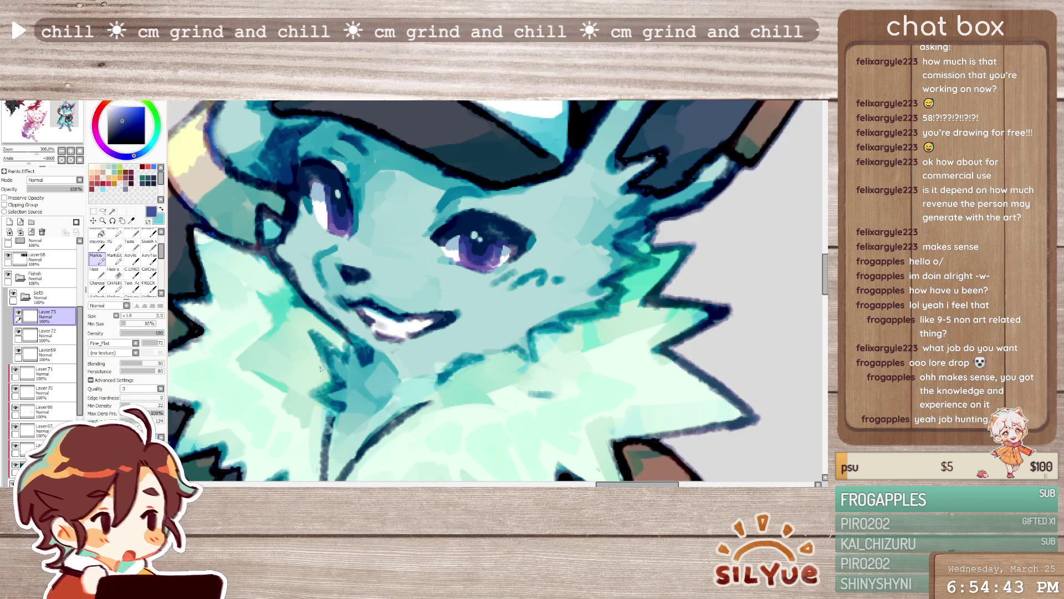
- On a new layer add a dark mark and light highlight to the left eye and deepen the right iris
left_click(20, 231)
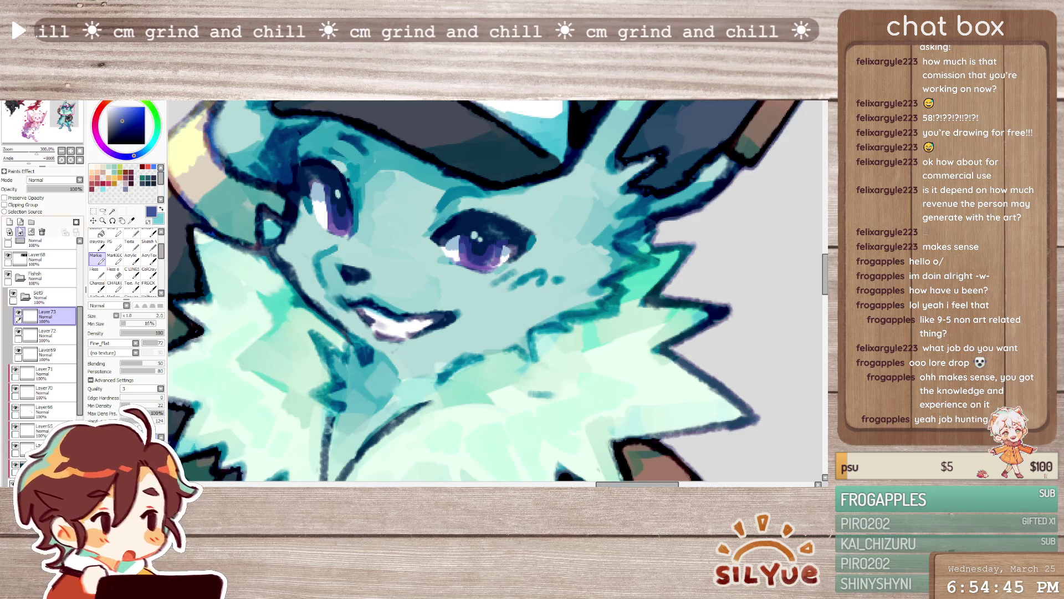
left_click_drag(338, 207, 346, 226)
left_click(342, 207, "alt")
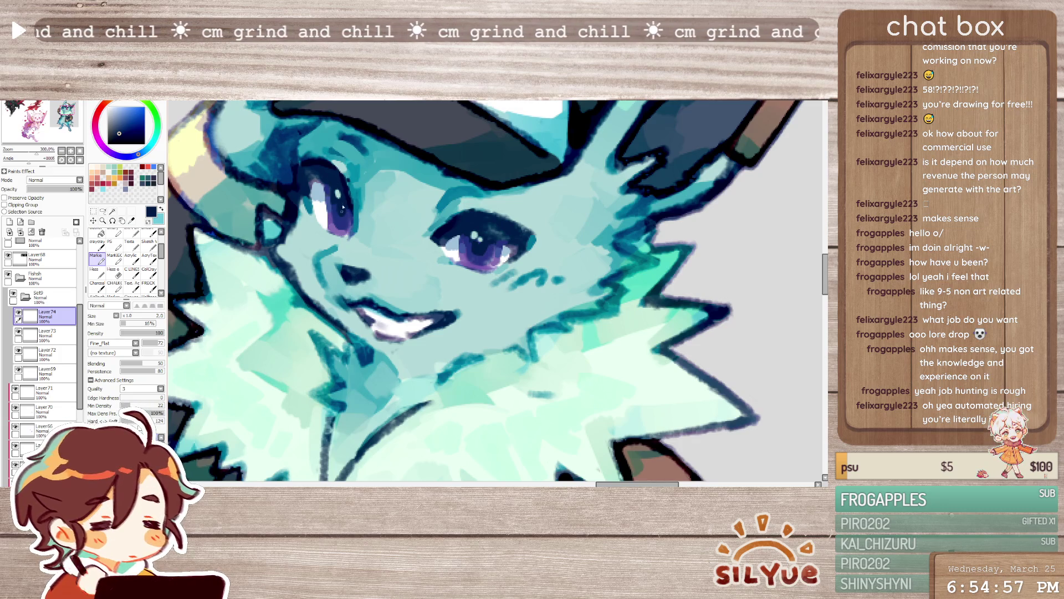
left_click_drag(341, 193, 337, 195)
left_click(350, 204, "alt")
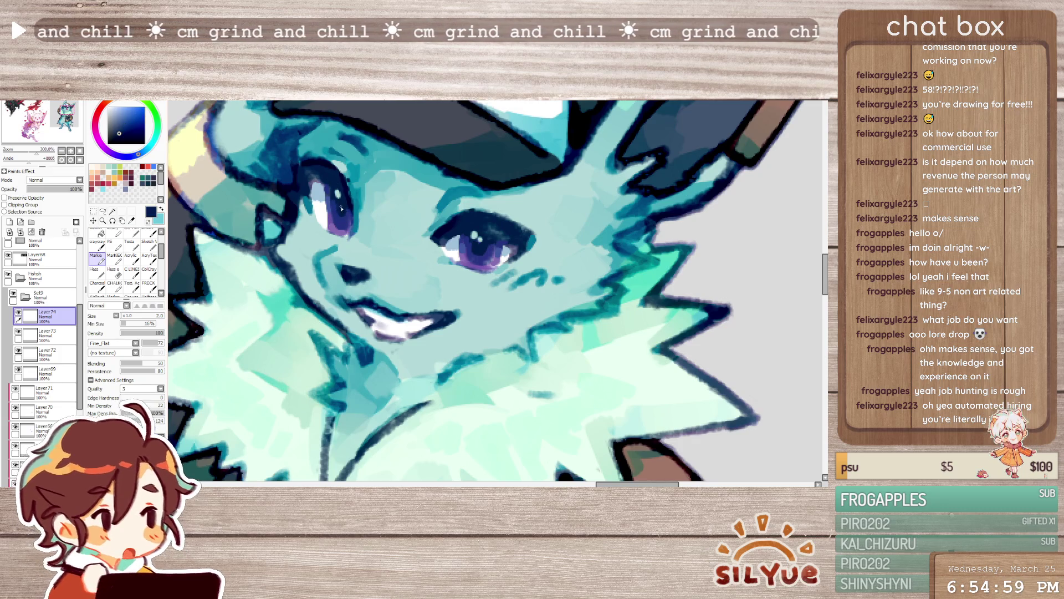
left_click(470, 241)
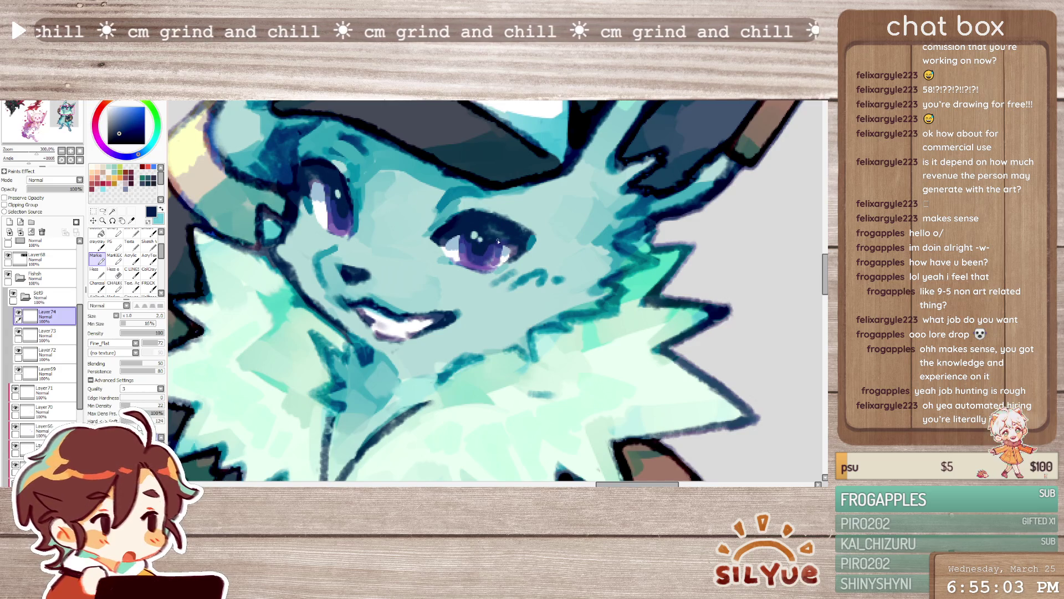
left_click_drag(491, 230, 472, 250)
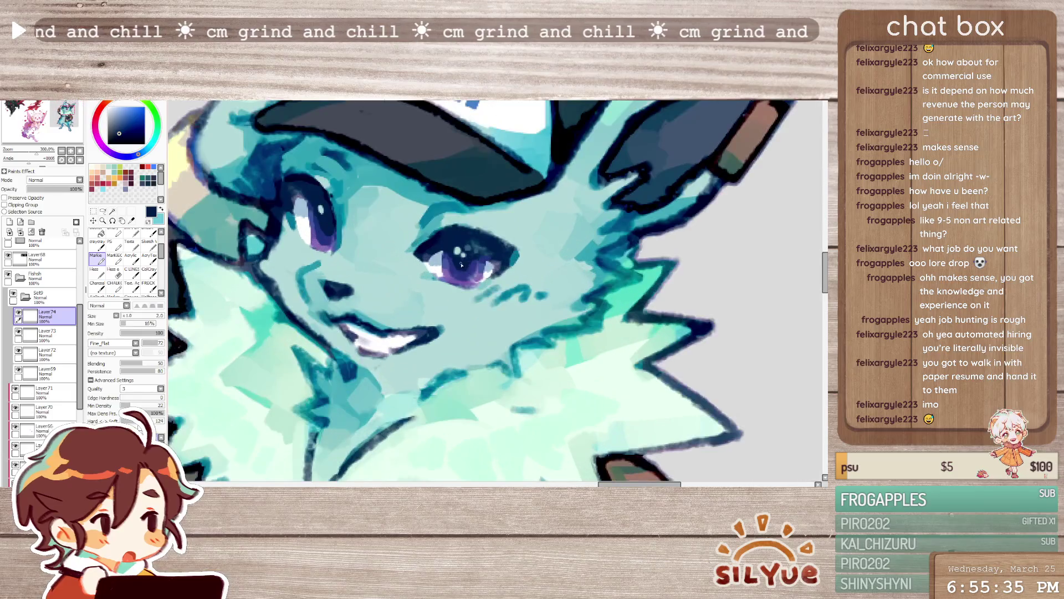
- Merge Layer74 into Layer73 and add new eye-detail layers while picking purple, teal and navy colours
left_click(22, 233)
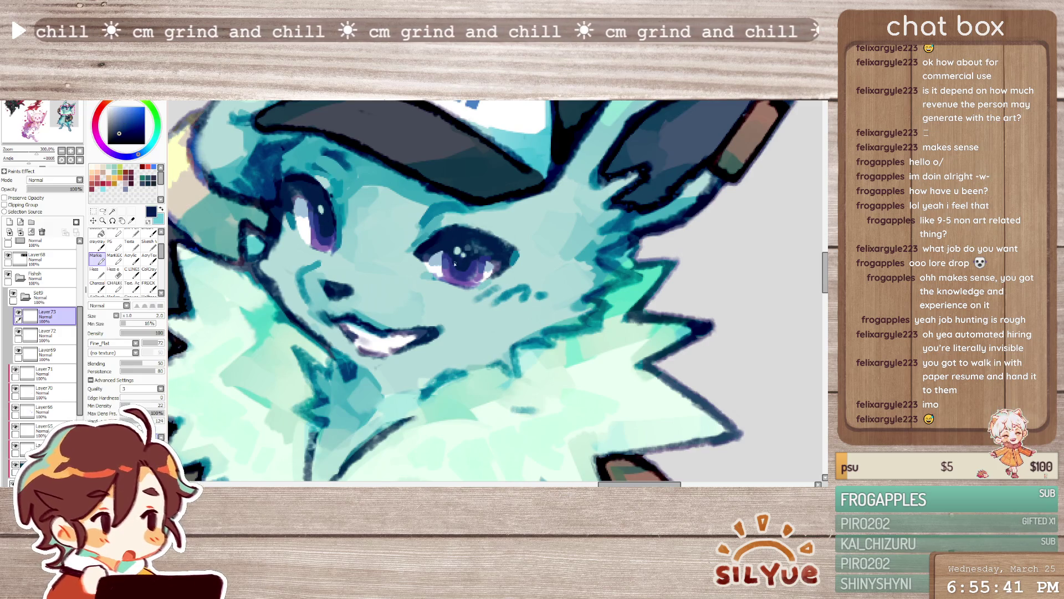
left_click(471, 275, "alt")
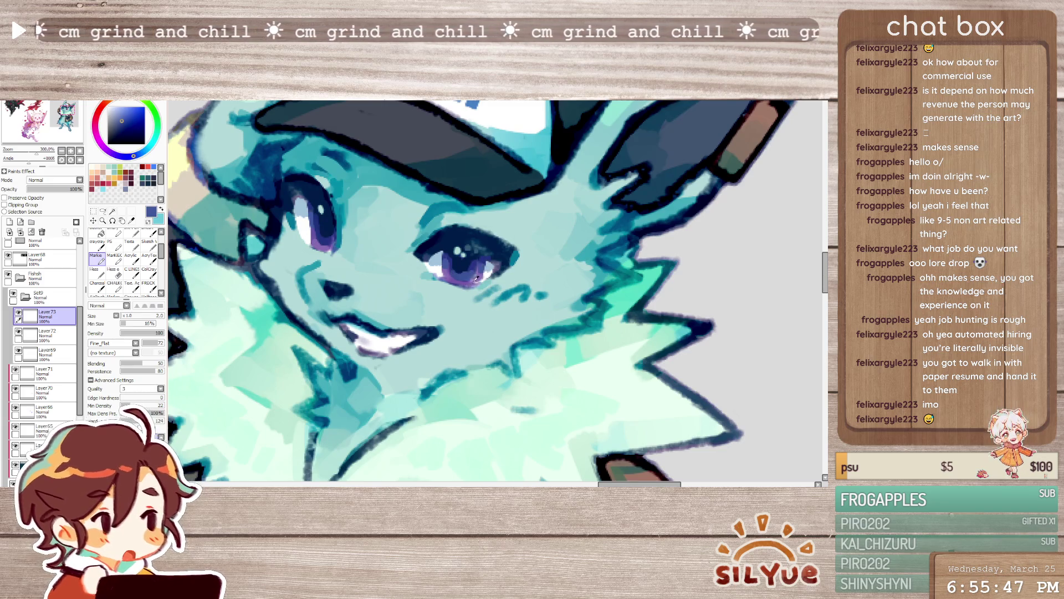
left_click(461, 268, "alt")
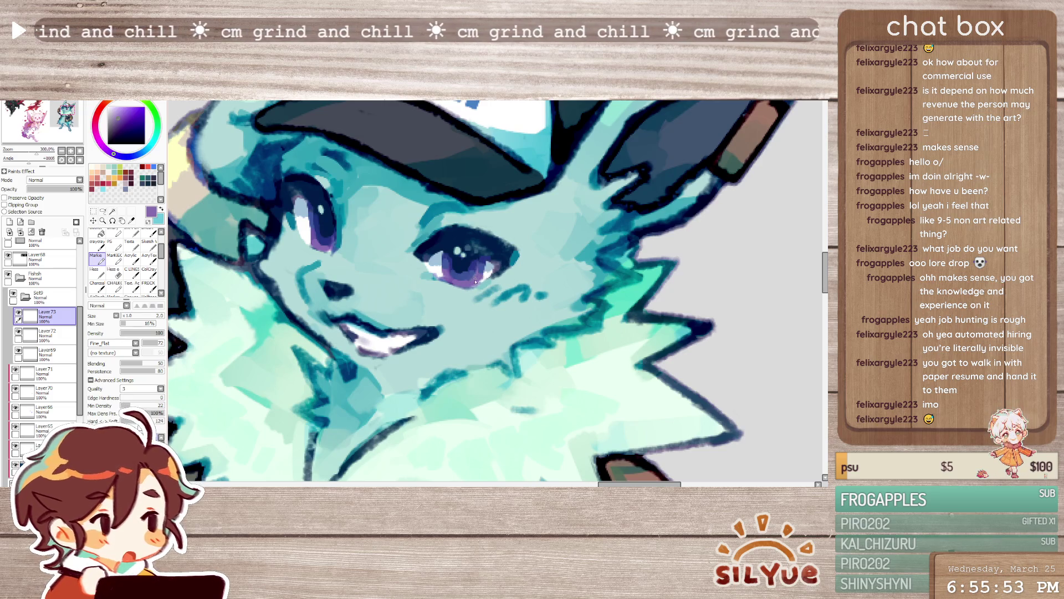
left_click(8, 222)
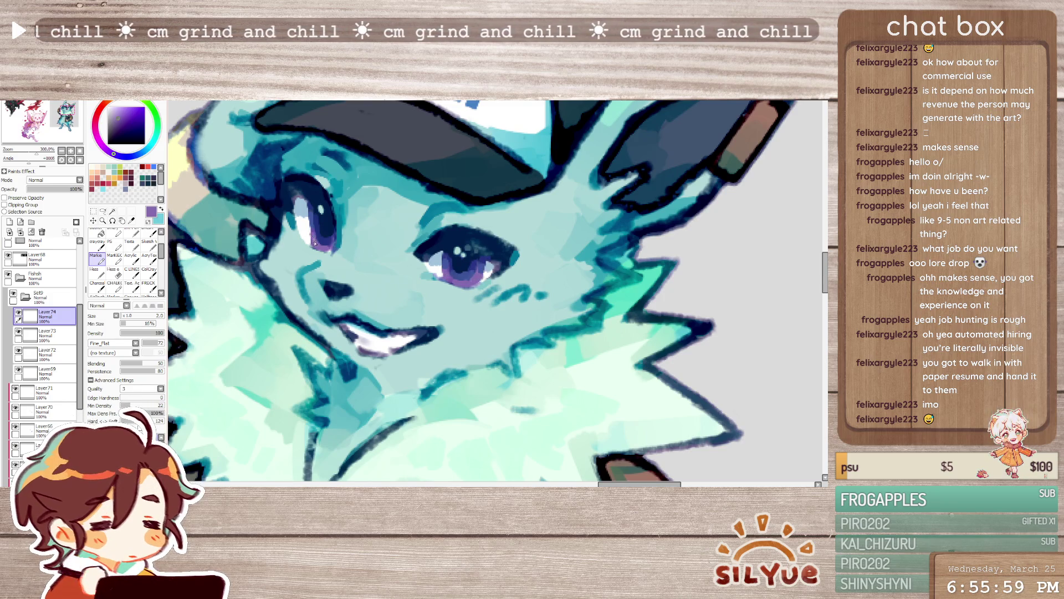
left_click(314, 231, "alt")
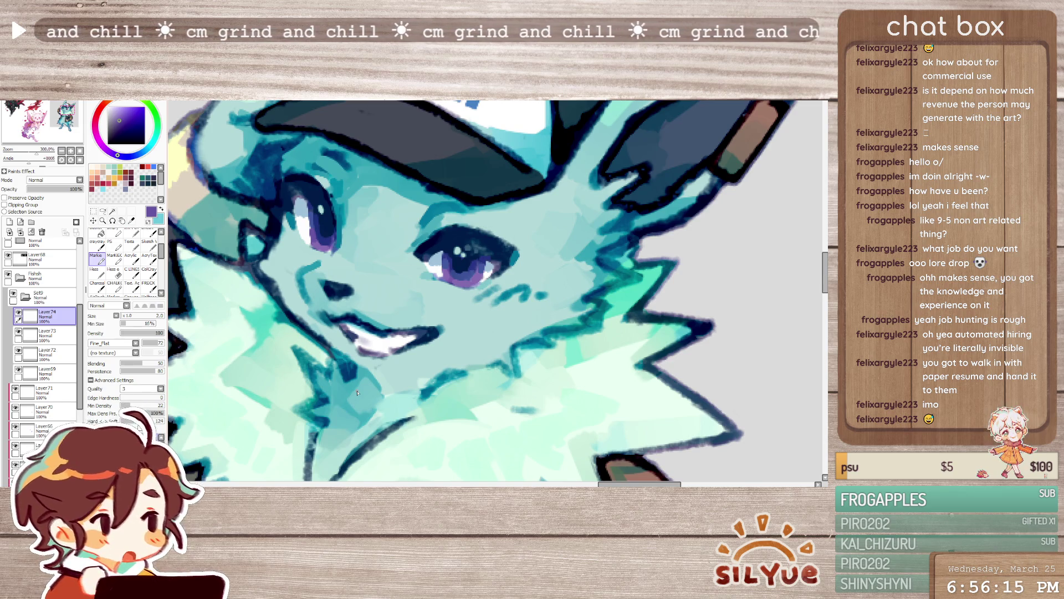
left_click(9, 222)
left_click(481, 249, "alt")
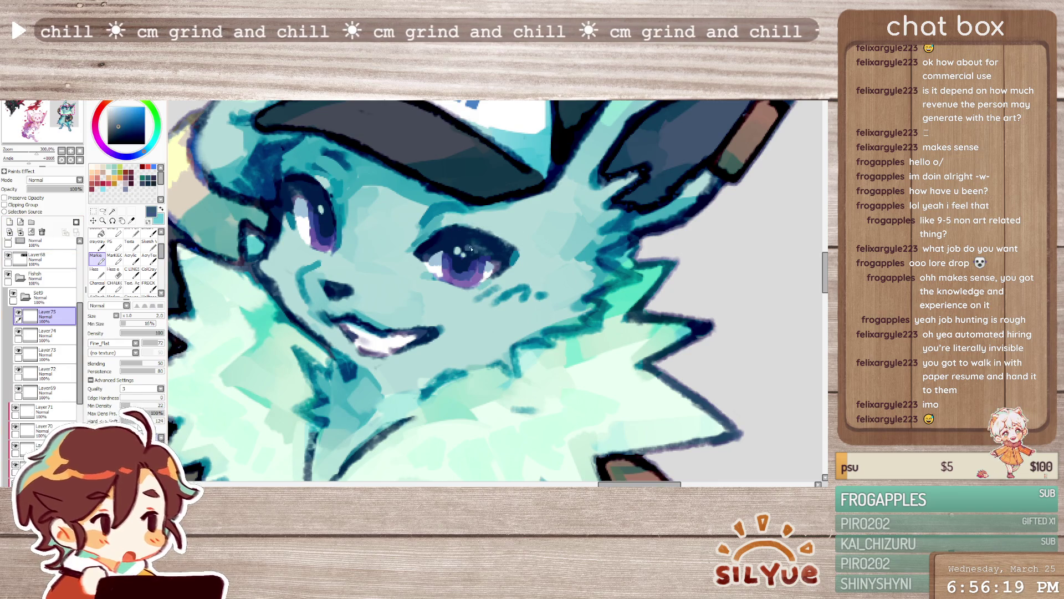
left_click(484, 243, "alt")
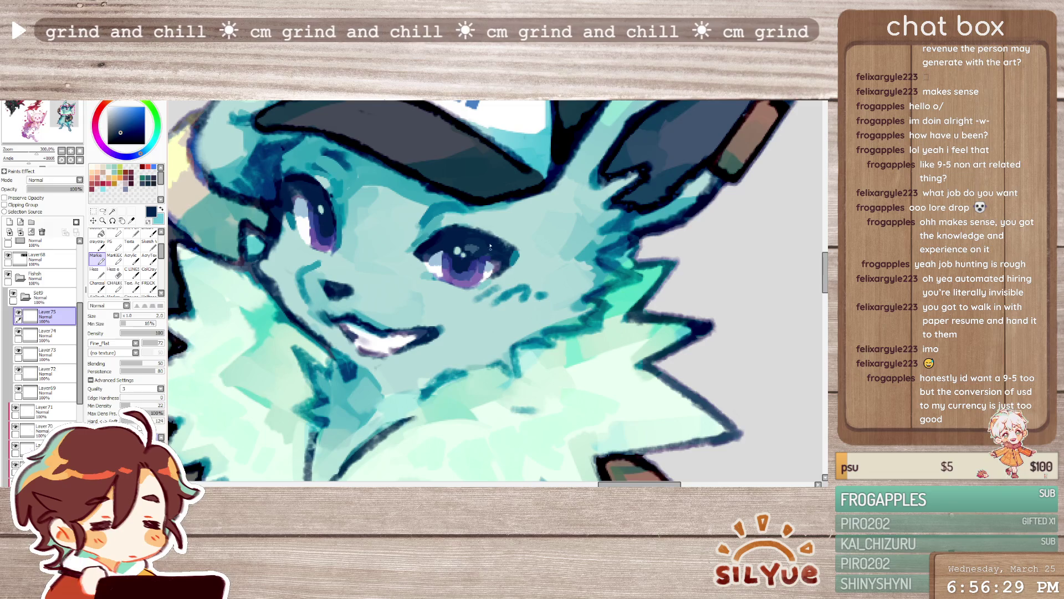
- On a fresh layer paint white highlight dabs into both eyes, then add a layer for dark accents
key("ctrl+shift+n")
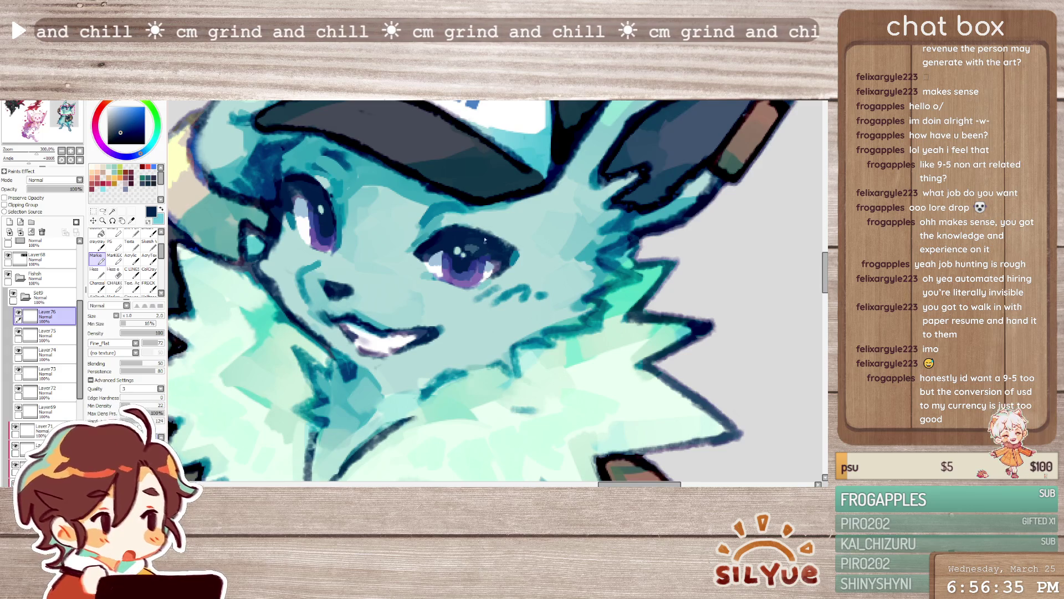
left_click(491, 263, "alt")
left_click_drag(493, 259, 500, 264)
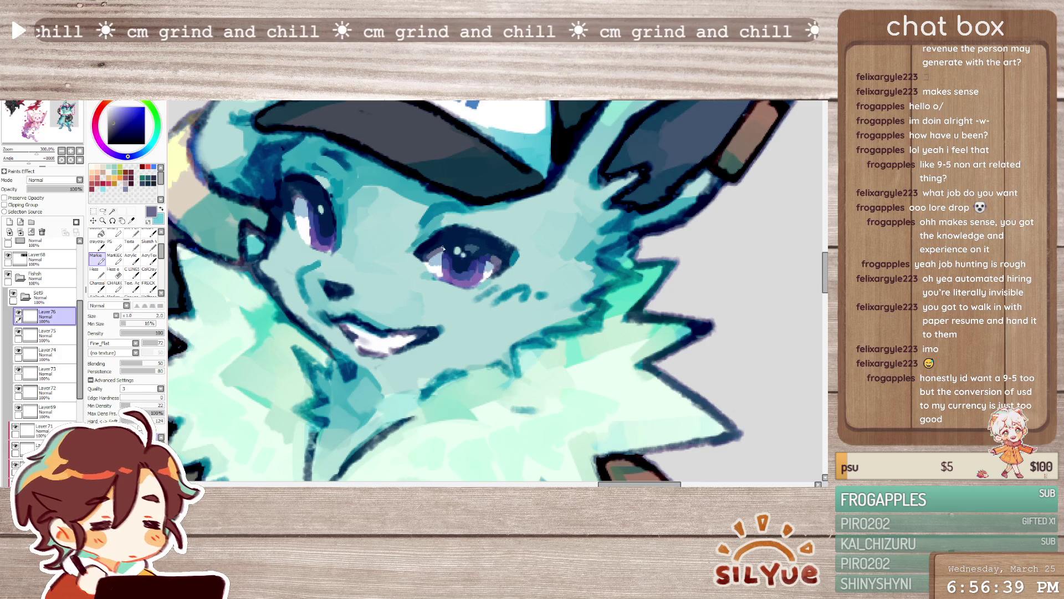
left_click(499, 250)
mouse_move(295, 194)
left_mouse_down()
mouse_move(306, 202)
mouse_move(296, 210)
mouse_move(309, 203)
left_mouse_up()
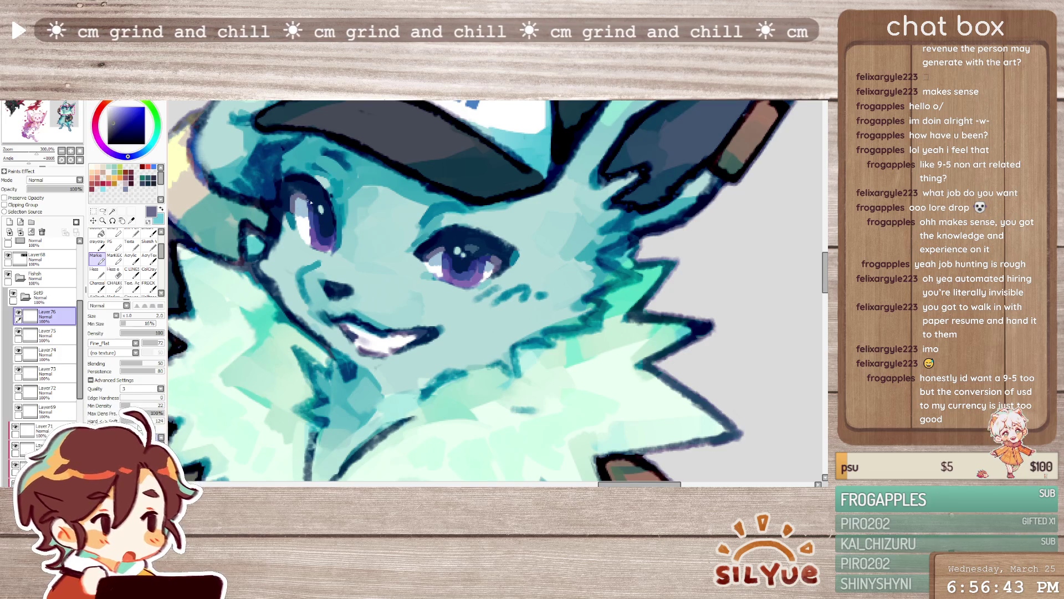
left_click(8, 221)
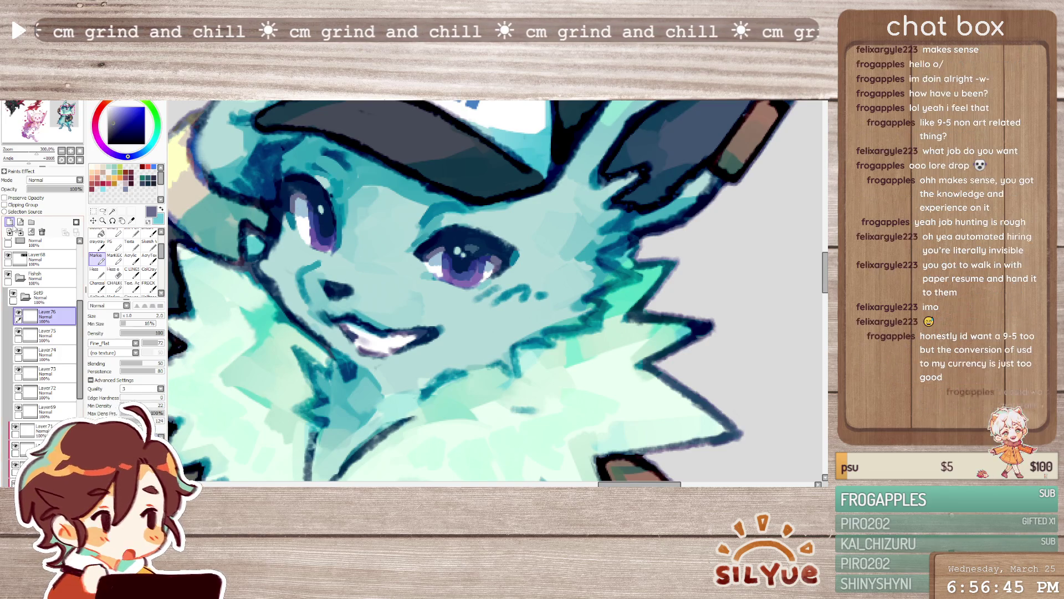
- Darken the outer edge of the left eye with a dark navy stroke
left_click(289, 194, "alt")
left_click_drag(289, 193, 291, 215)
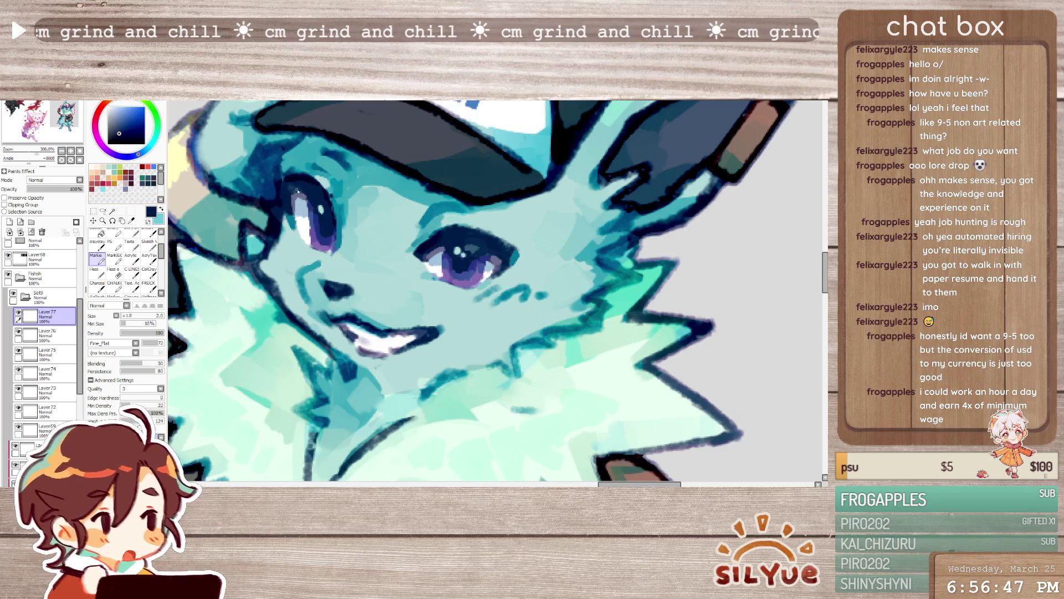
left_click(310, 186, "alt")
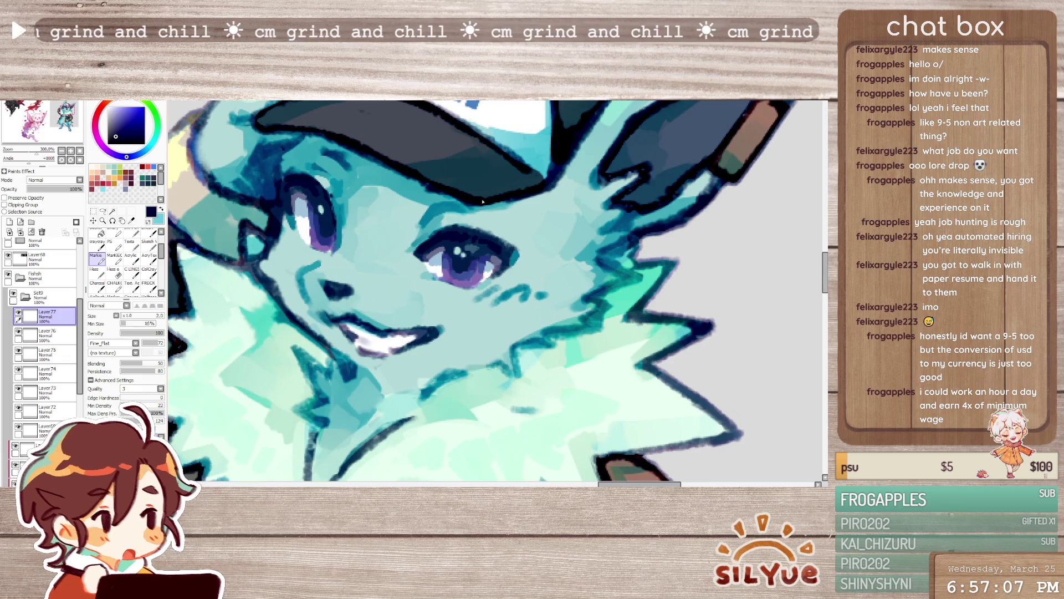
- Paint dark blue blush strokes beneath the right eye
left_click(445, 236, "alt")
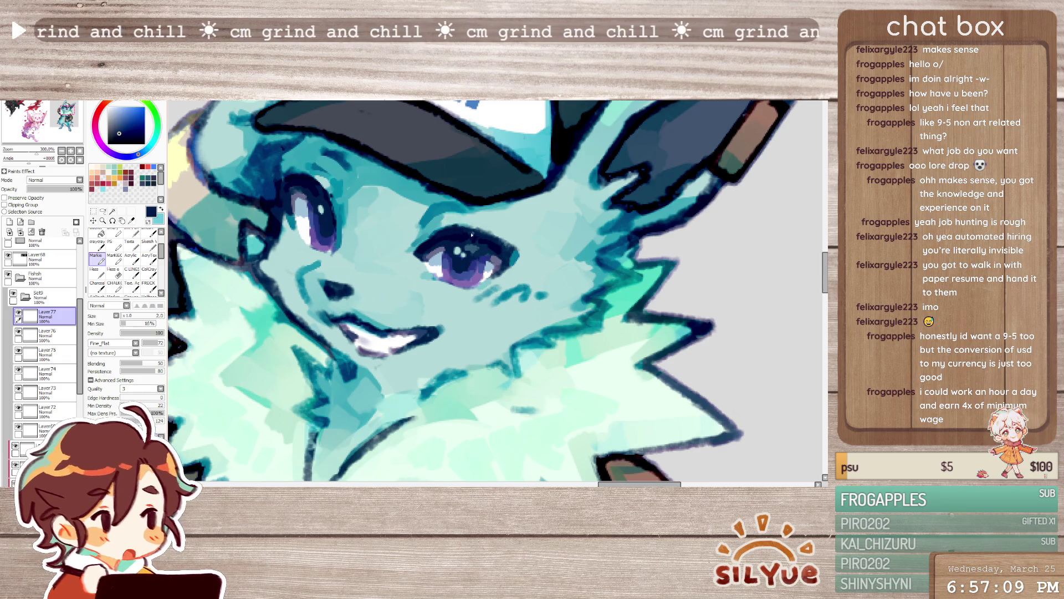
left_click(441, 241, "alt")
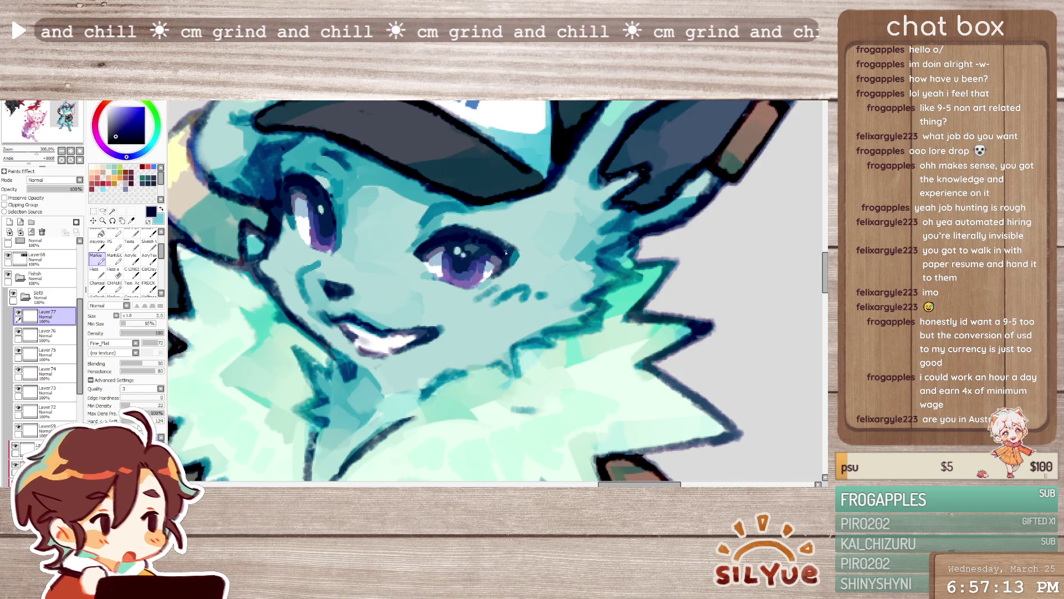
left_click_drag(497, 285, 529, 293)
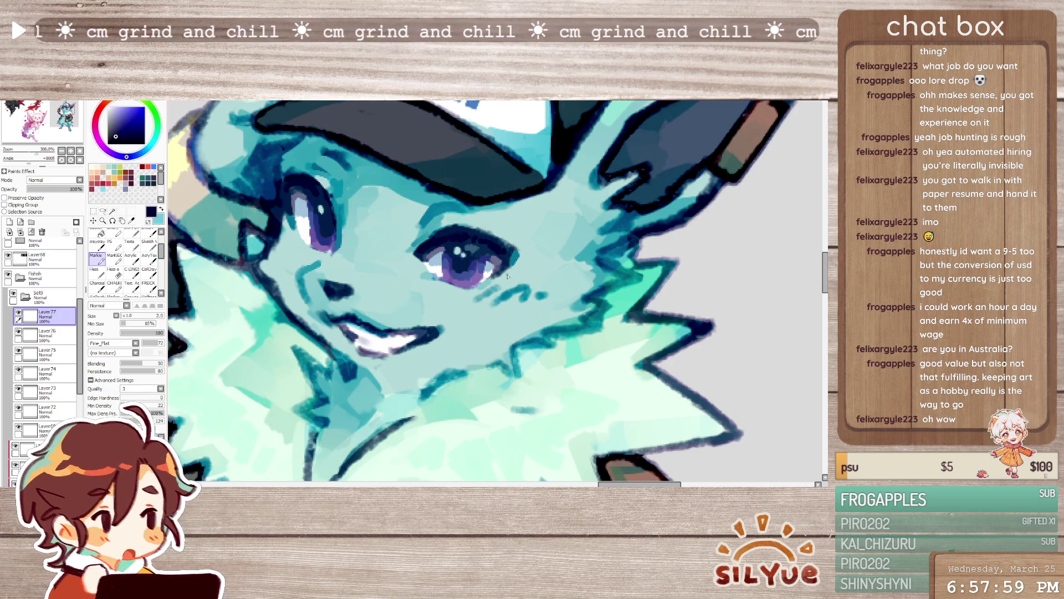
- Add a new top layer and sample a darker colour from the face for touch-ups
left_click(9, 223)
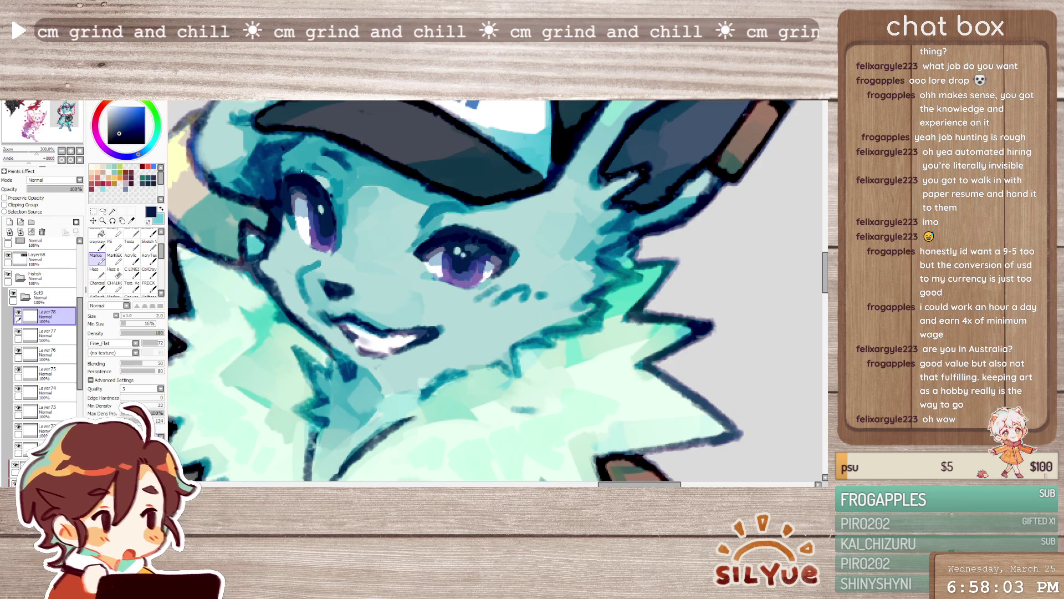
left_click(325, 203, "alt")
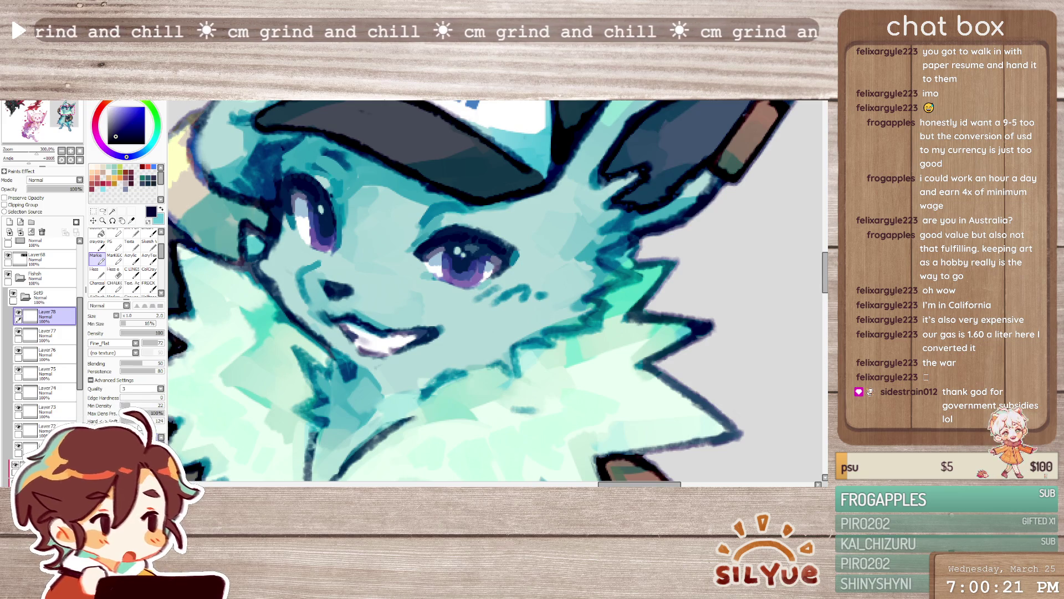
key("ctrl+minus")
scroll(499, 291, "left", 5)
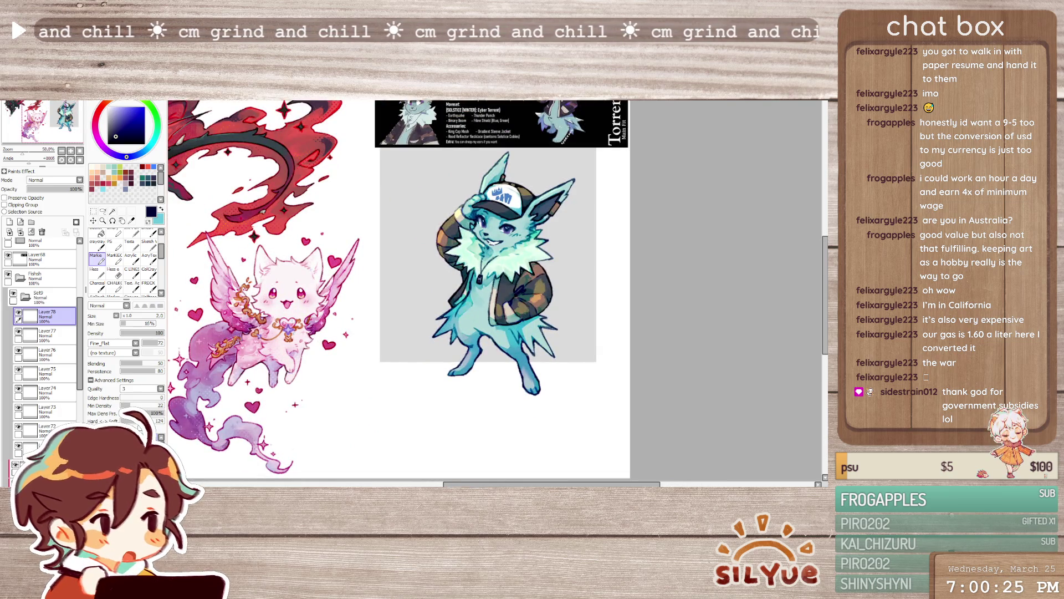
- Zoom and pan to view the whole teal character beside the other artworks
key("ctrl+minus")
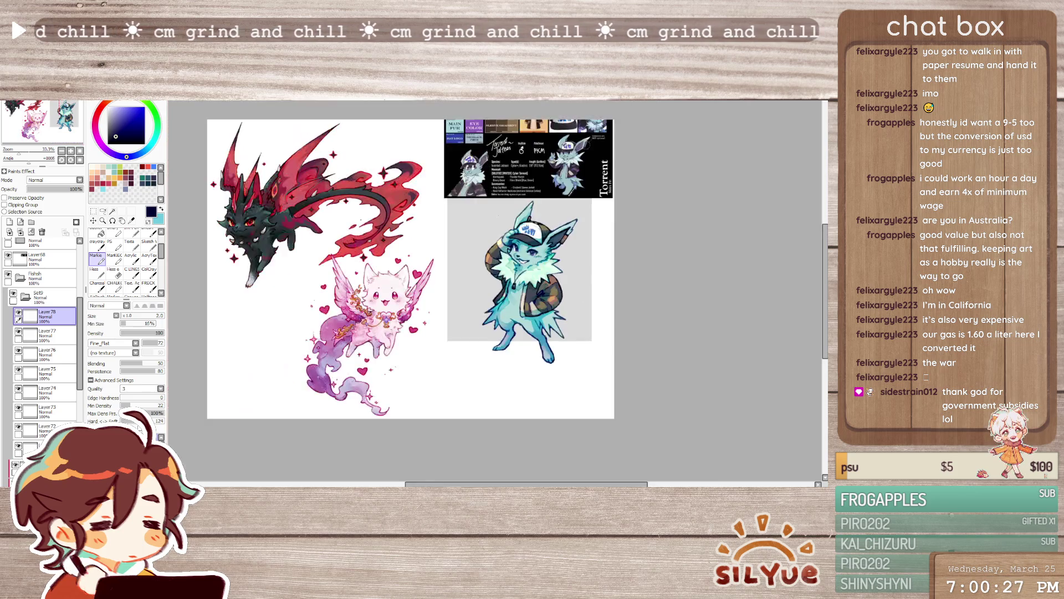
key("ctrl+plus")
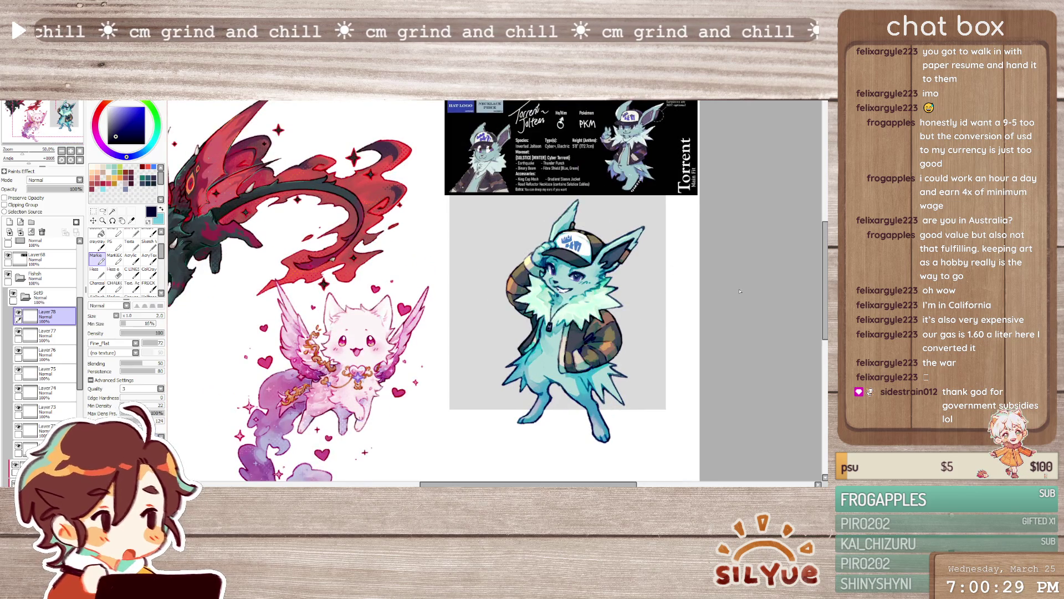
scroll(500, 291, "left", 5)
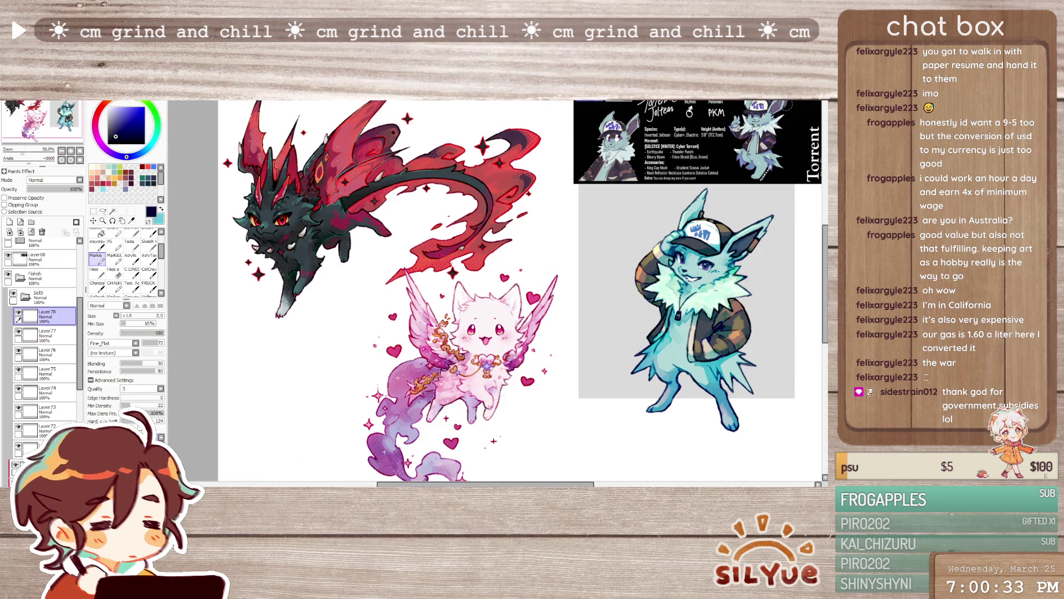
left_click_drag(633, 299, 466, 325)
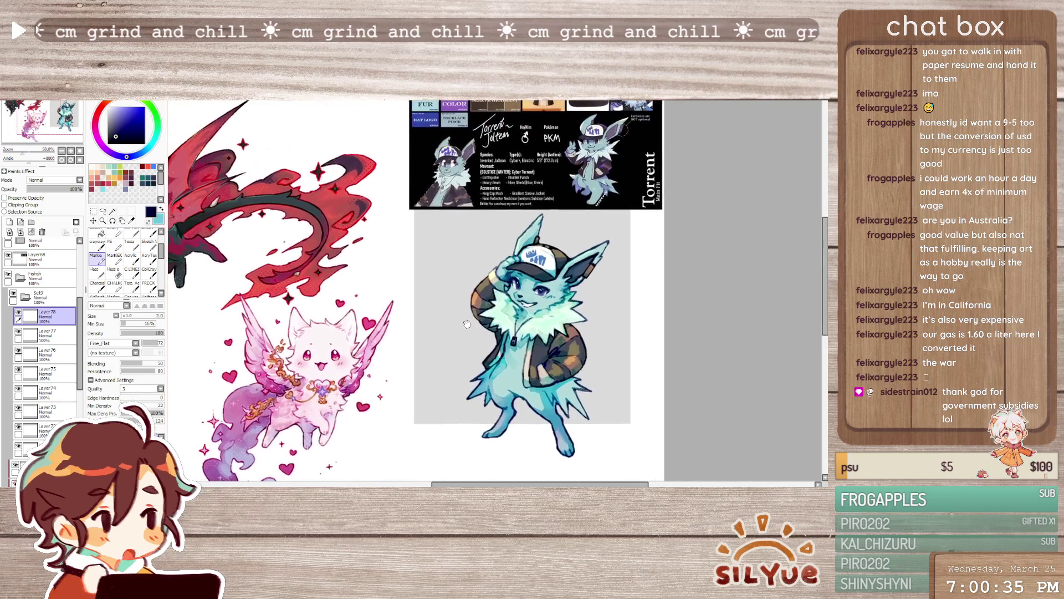
scroll(467, 324, "down", 1)
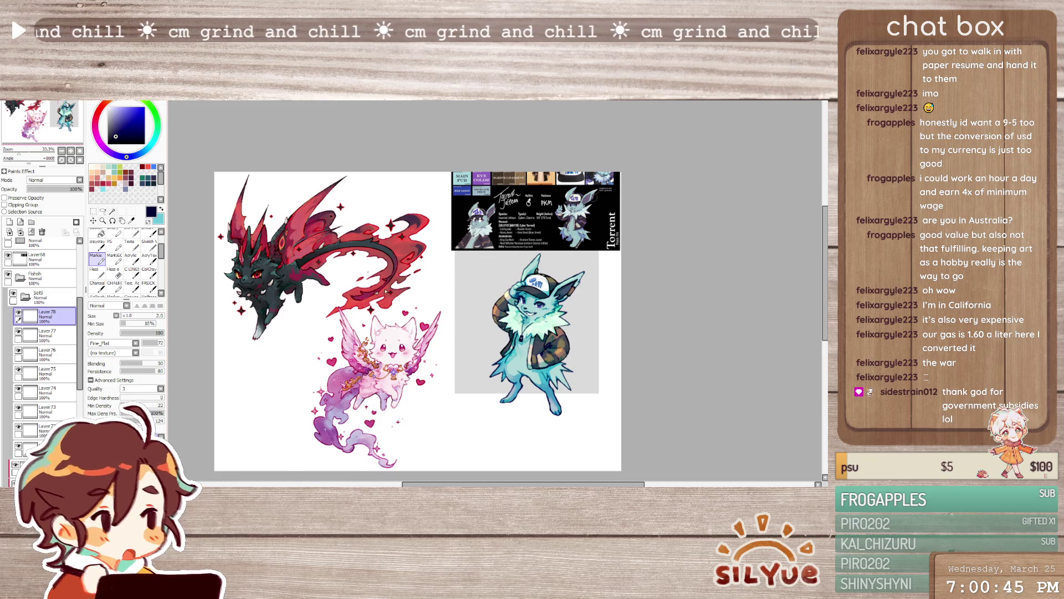
scroll(461, 279, "up", 1)
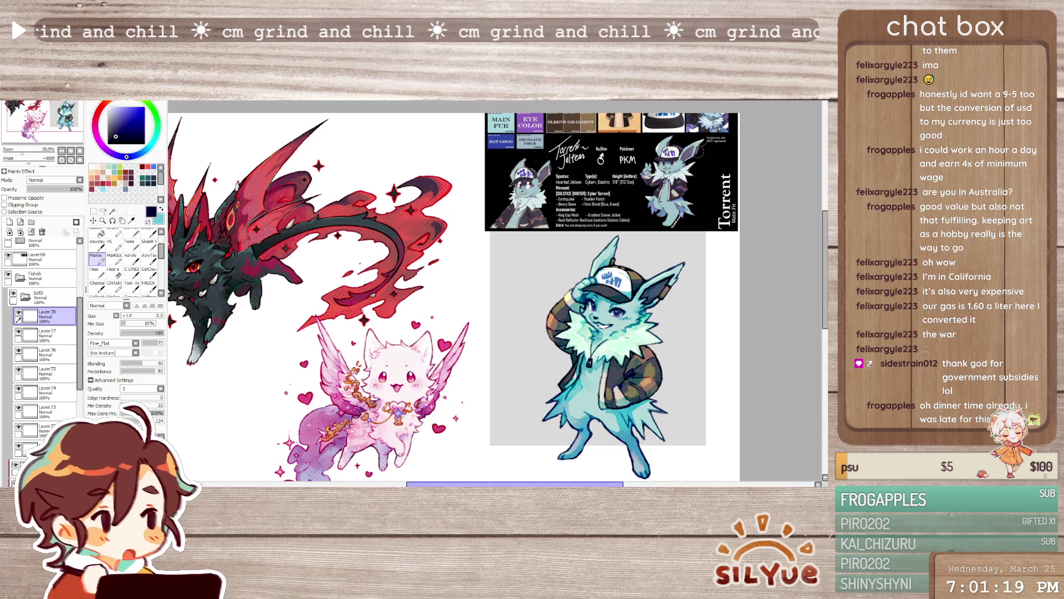
left_click_drag(762, 403, 797, 339)
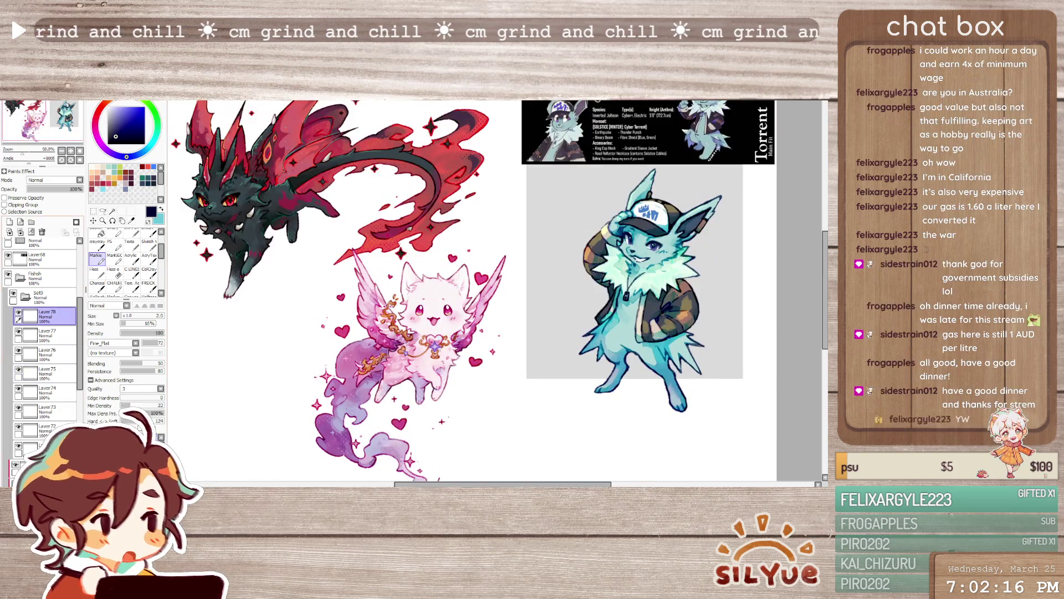
- Collapse the expanded sub-folder inside the Flatish layer group
left_click(13, 292)
left_click(42, 275)
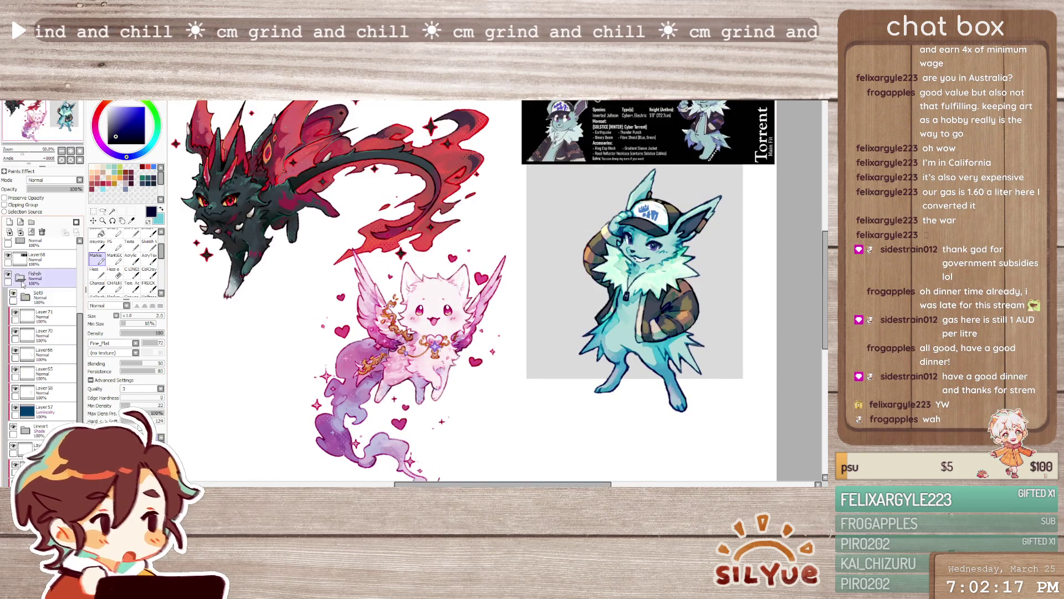